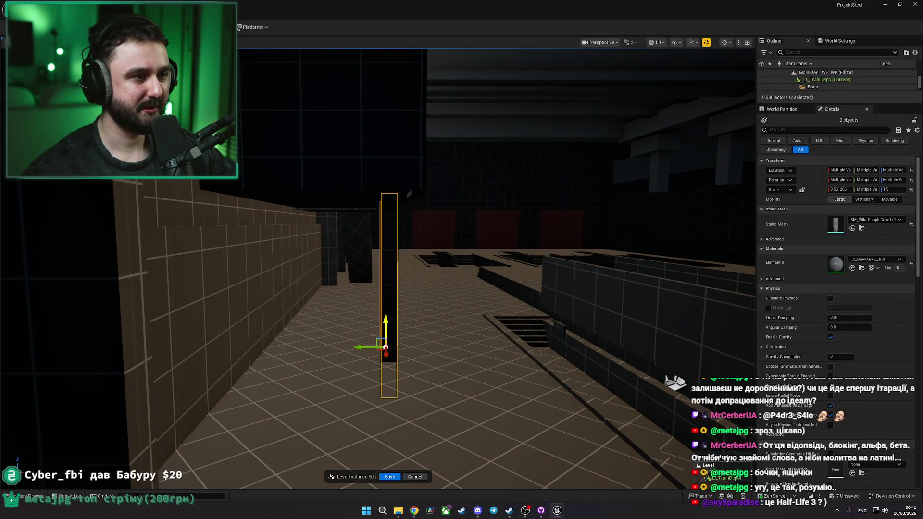
- Frame the selected pillars, then turn and fly the view low toward the depot tracks
key(f)
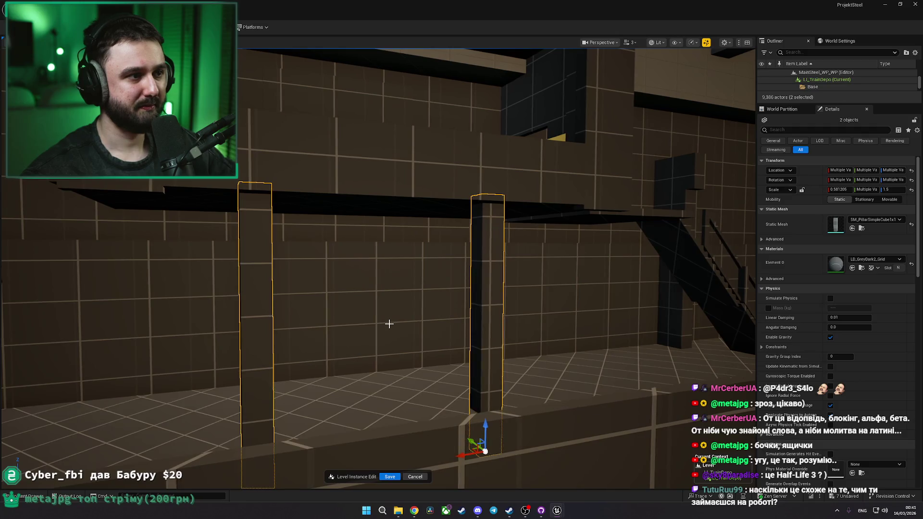
key(Escape)
scroll(412, 353, down, 2)
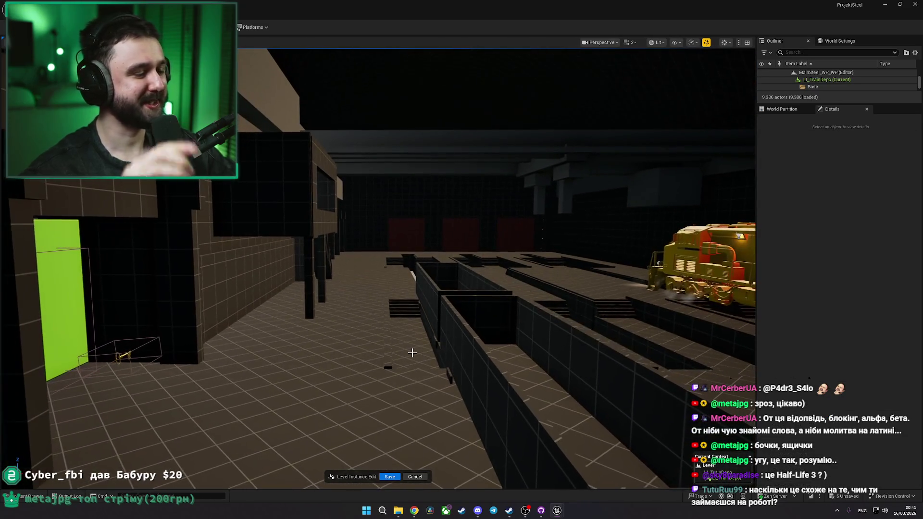
mouse_move(412, 352)
mouse_down()
mouse_move(231, 353)
mouse_move(413, 353)
mouse_up()
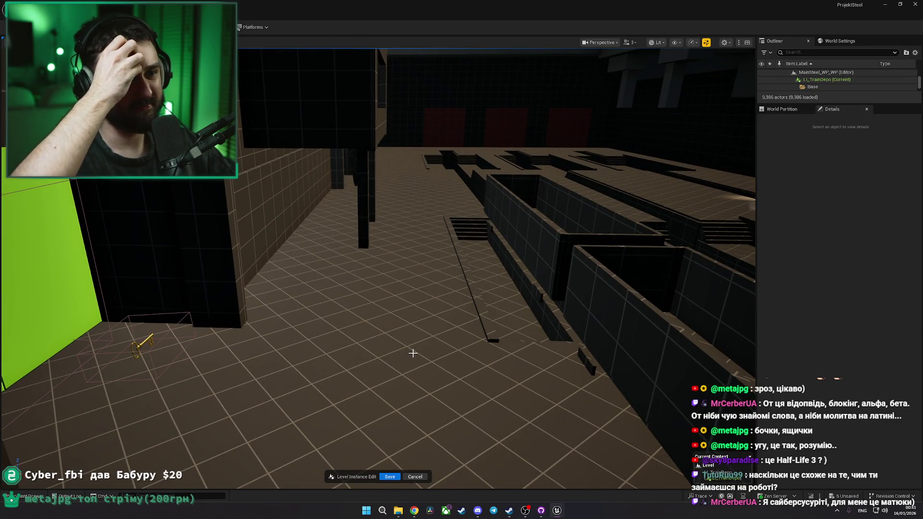
mouse_move(413, 354)
mouse_down()
mouse_move(346, 355)
mouse_move(362, 354)
mouse_up()
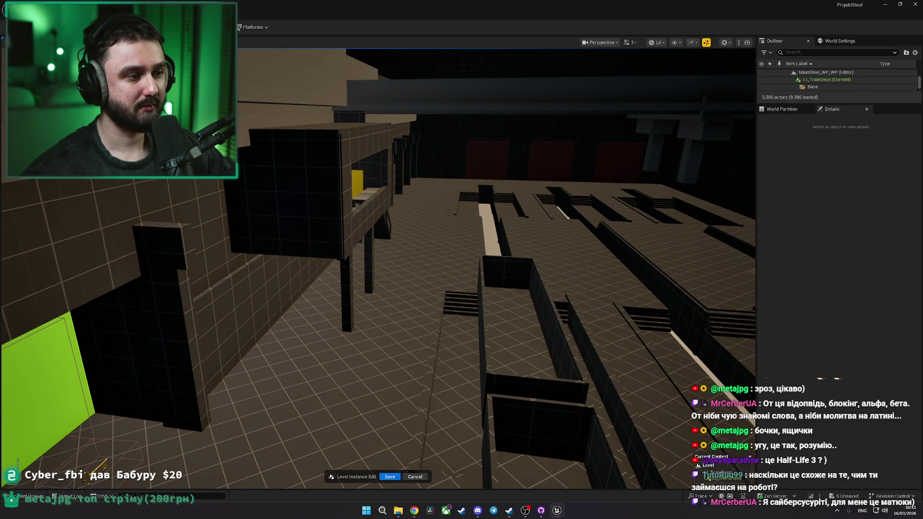
drag(362, 353, 352, 353)
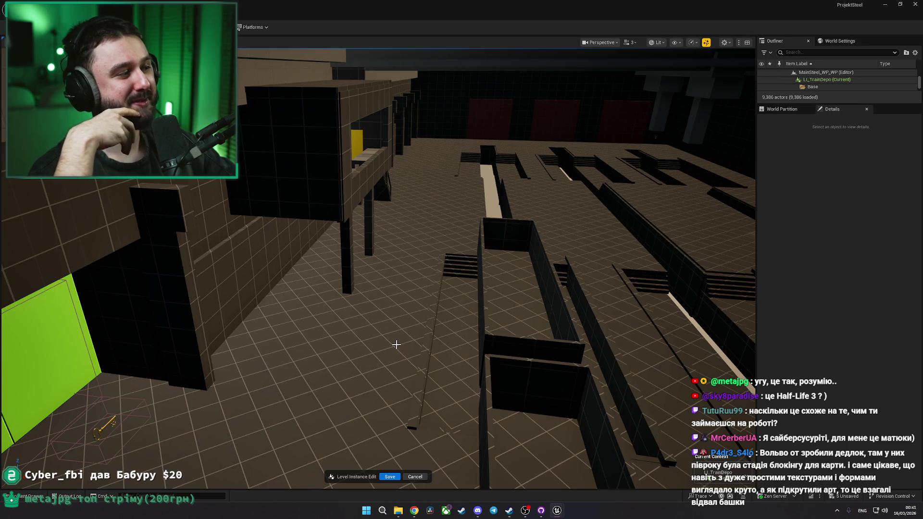
mouse_move(396, 344)
mouse_down()
mouse_move(396, 307)
mouse_move(413, 303)
mouse_move(303, 310)
mouse_up()
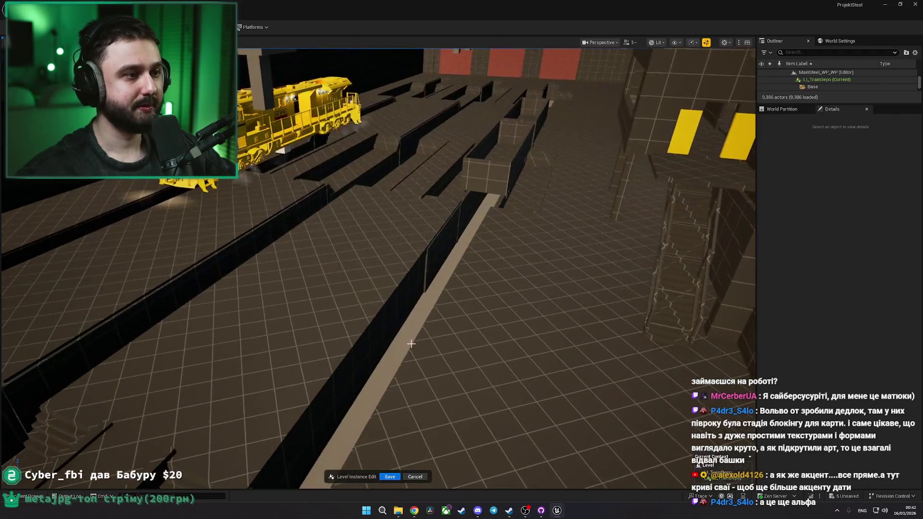
- Drag a depot cart to a new spot, undo the move, and switch to the Miro photos
click(485, 175)
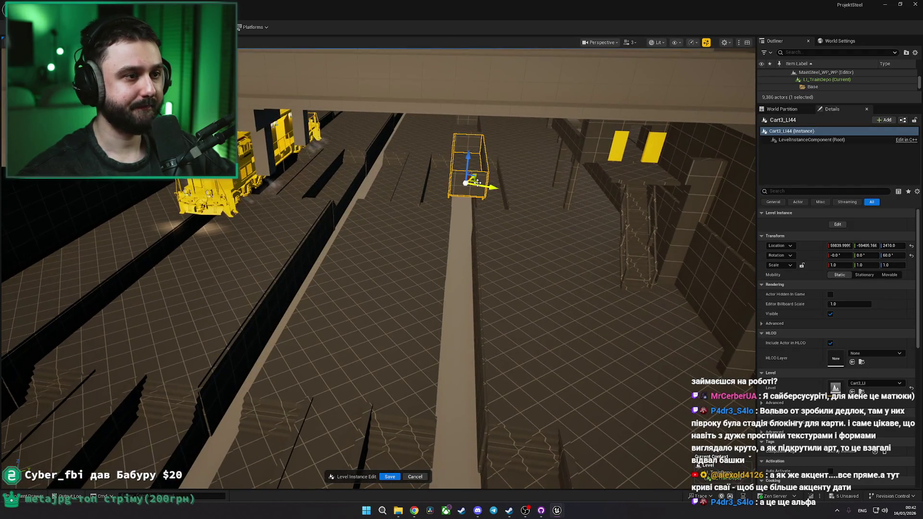
mouse_move(482, 197)
mouse_down()
mouse_move(500, 371)
mouse_move(336, 402)
mouse_move(175, 406)
mouse_move(176, 293)
mouse_move(298, 317)
mouse_move(303, 308)
mouse_move(468, 344)
mouse_move(465, 356)
mouse_move(336, 279)
mouse_move(256, 255)
mouse_move(264, 259)
mouse_up()
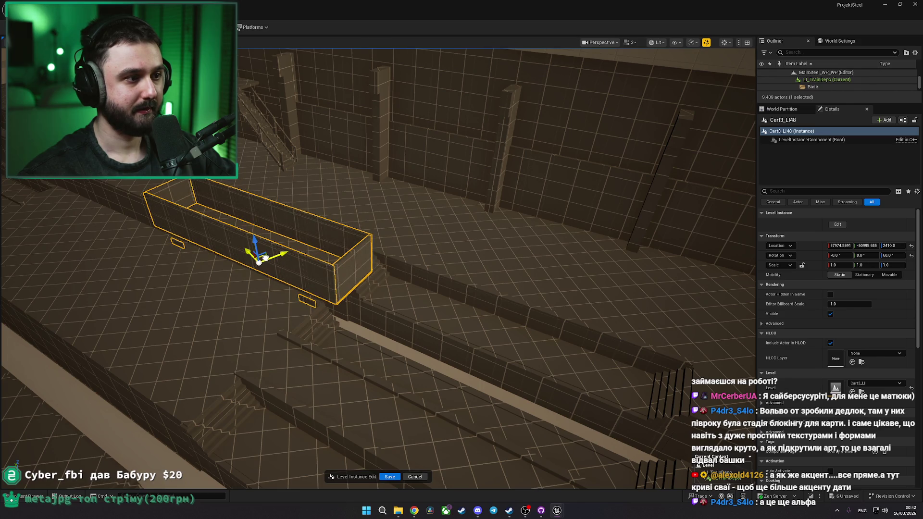
key(ctrl+z)
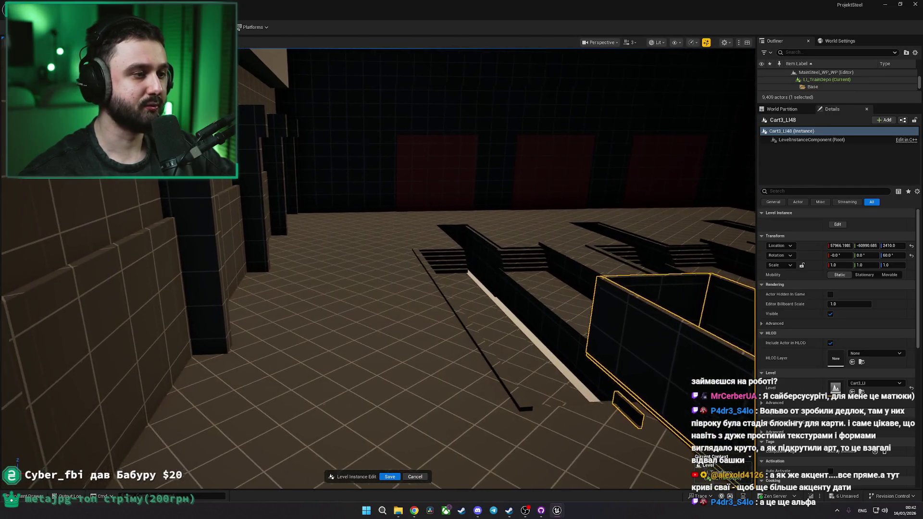
key(alt+Tab)
scroll(496, 305, down, 5)
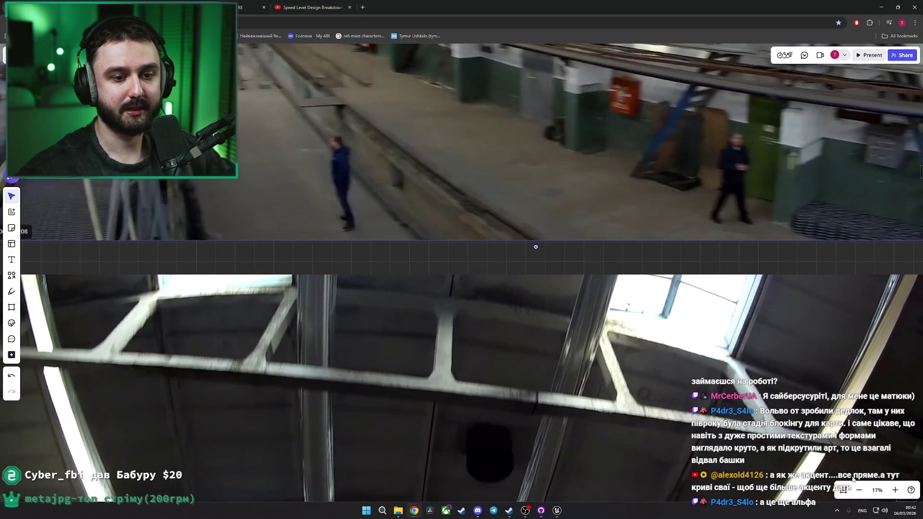
click(862, 493)
click(889, 491)
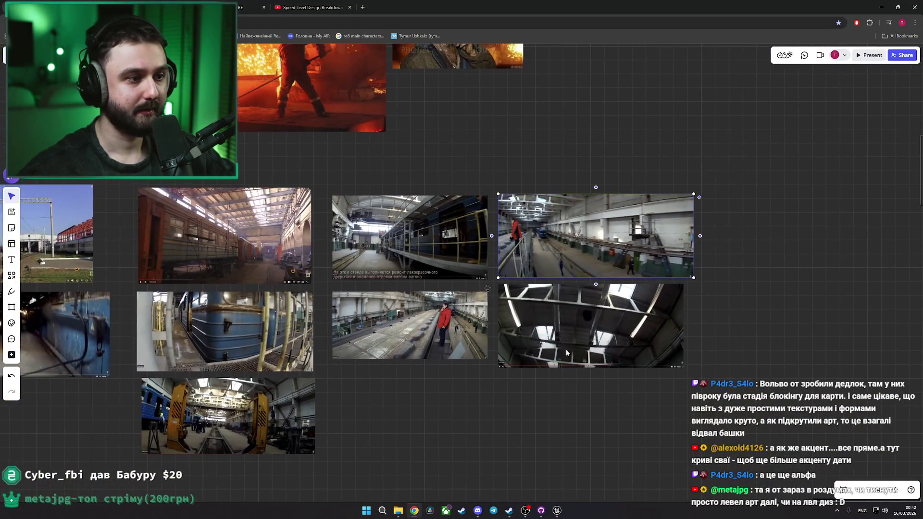
click(889, 492)
scroll(545, 344, down, 2)
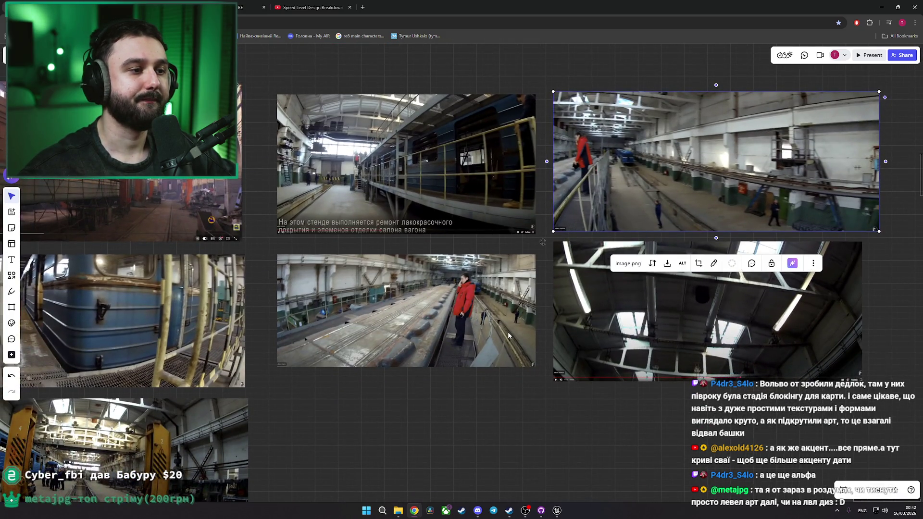
scroll(509, 335, up, 2)
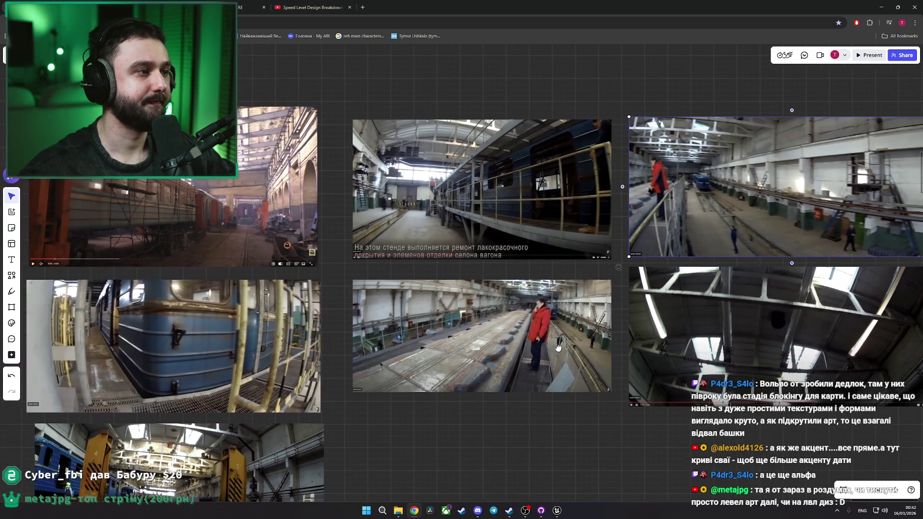
scroll(557, 347, left, 3)
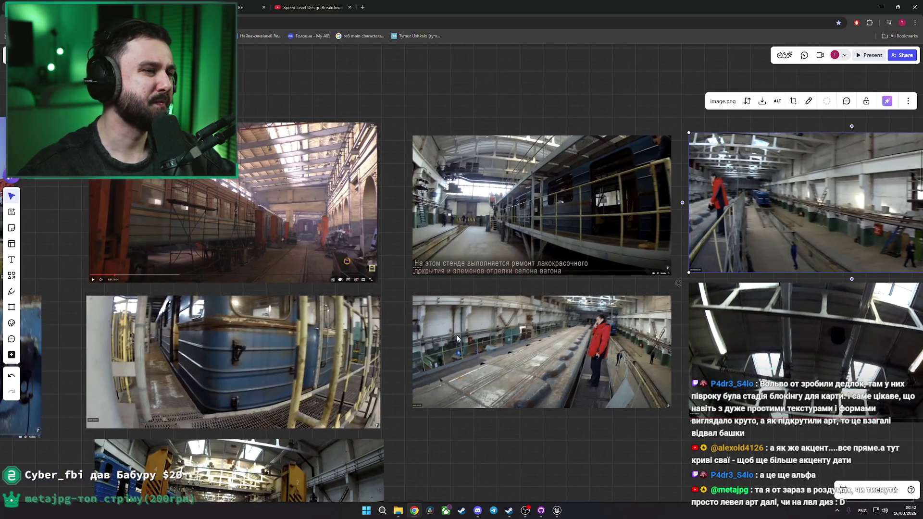
scroll(448, 310, down, 2)
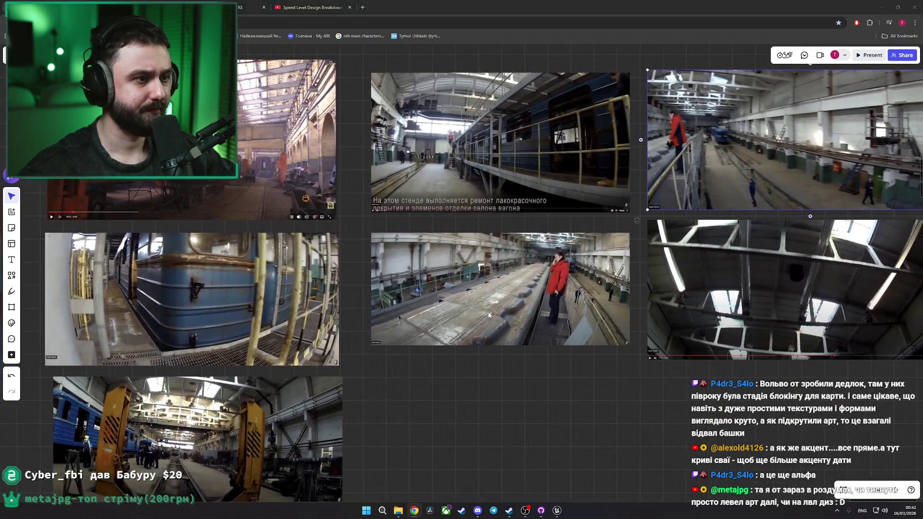
key(alt+Tab)
key(s)
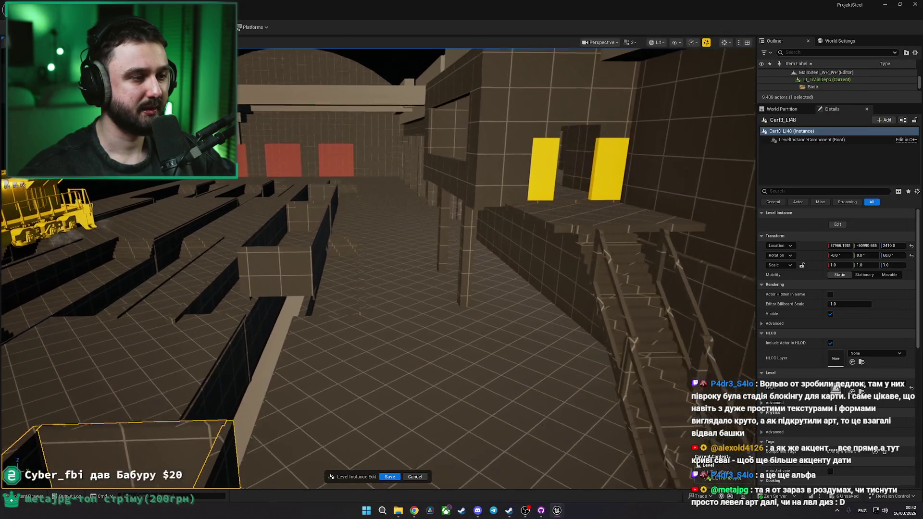
key(alt+Tab)
scroll(470, 310, right, 3)
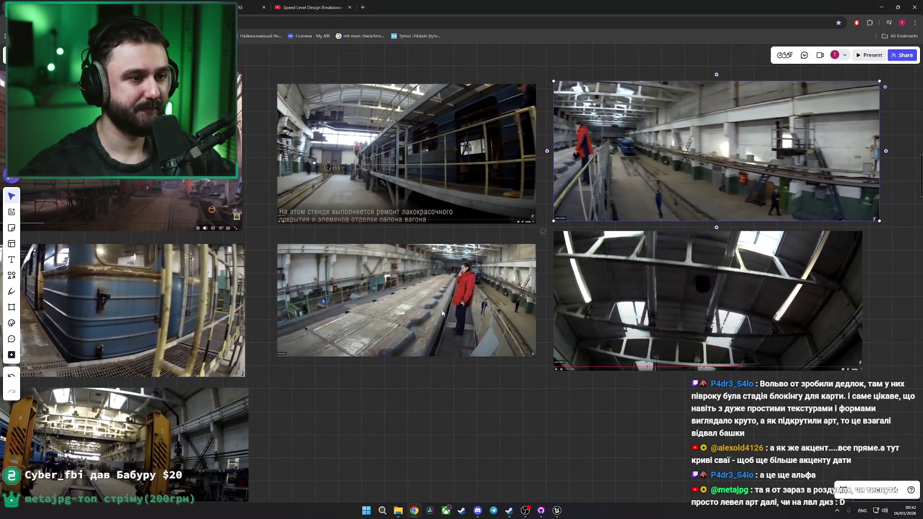
scroll(447, 294, right, 2)
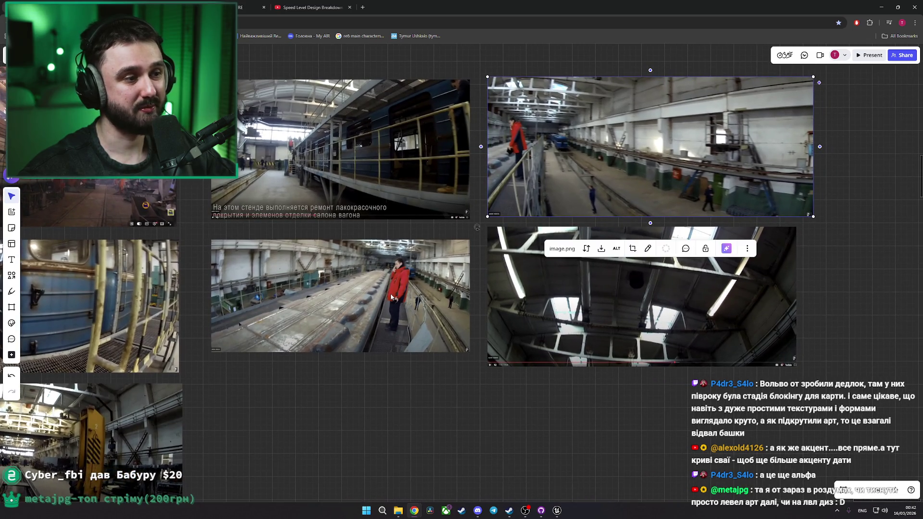
scroll(391, 295, right, 3)
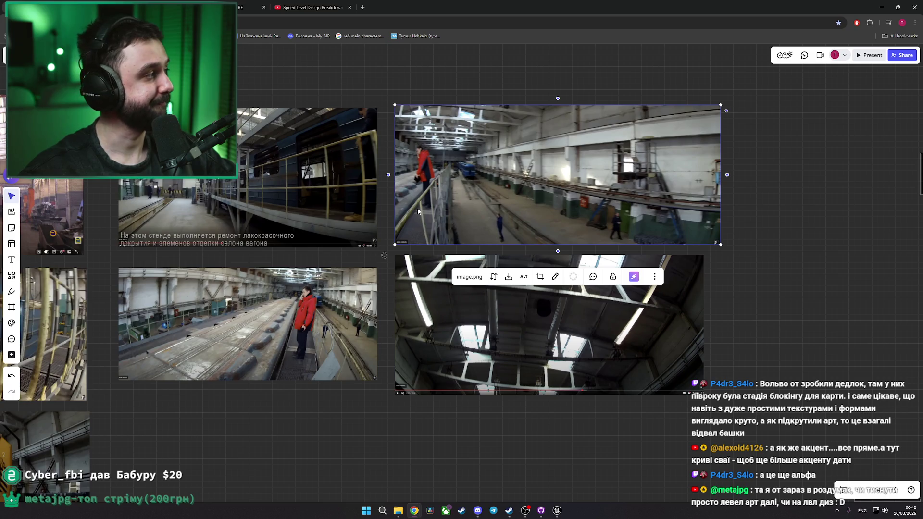
- Back in Unreal, frame Cart3_LI48 and slide it slightly further along the rail pit
key(alt+Tab)
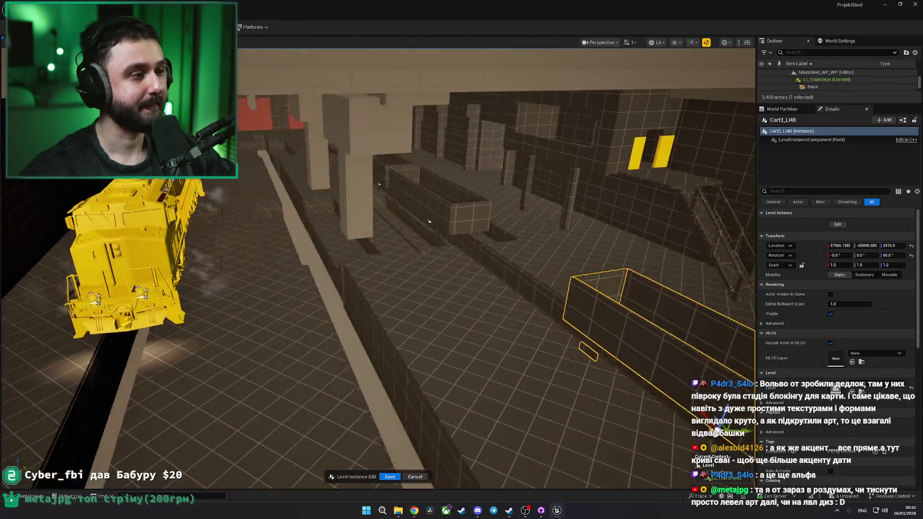
key(s)
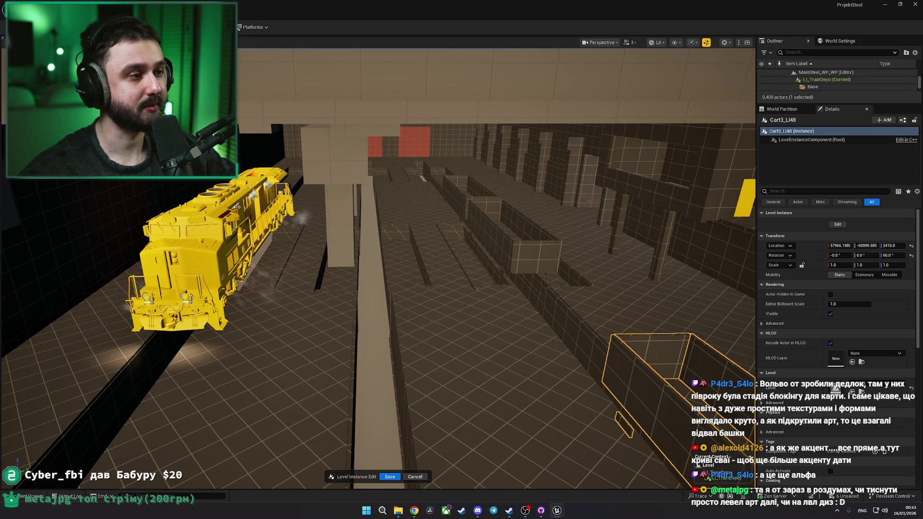
key(f)
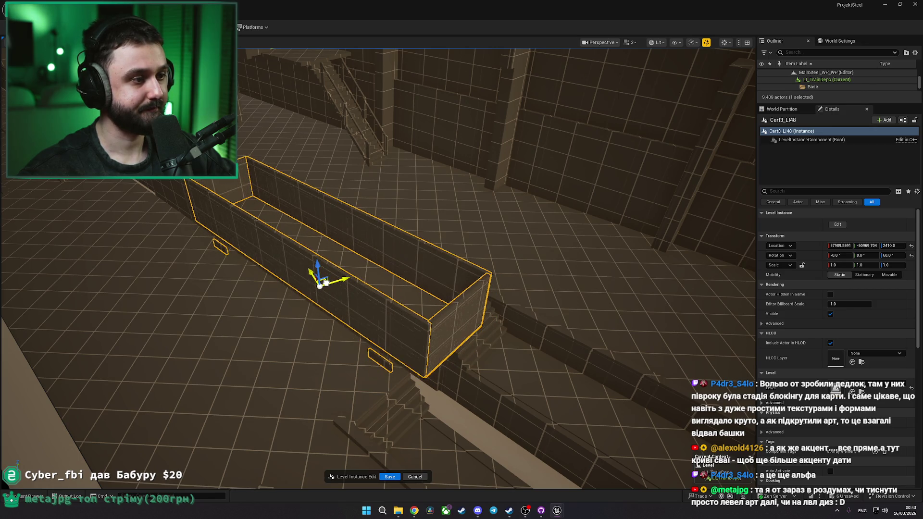
mouse_move(325, 283)
mouse_down()
mouse_move(518, 327)
mouse_move(485, 288)
mouse_move(510, 187)
mouse_up()
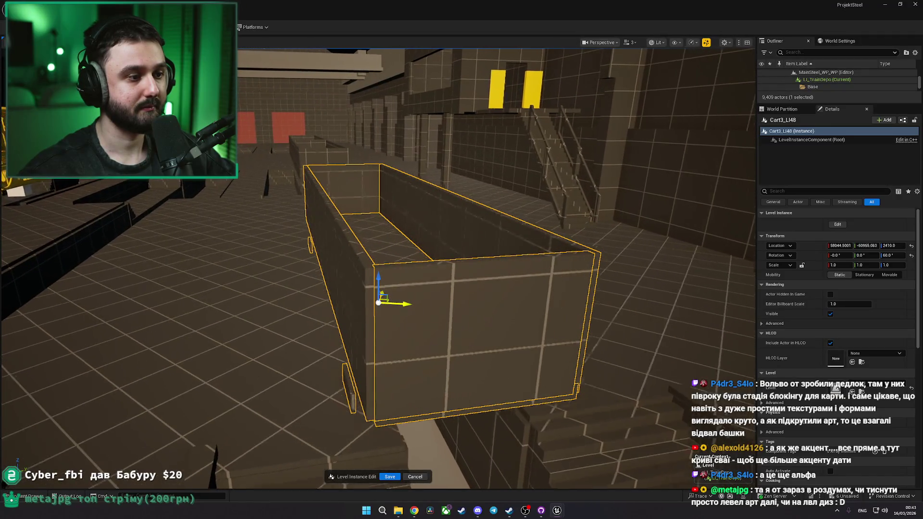
drag(418, 318, 418, 298)
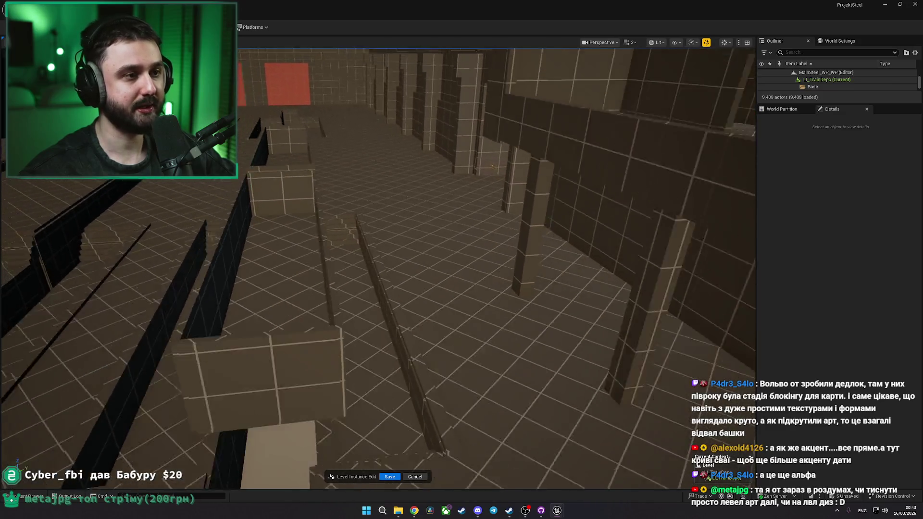
- Duplicate the wall panel by the green cabinet and scale the copy into a thick block
mouse_move(377, 269)
mouse_down()
mouse_move(343, 269)
mouse_move(413, 260)
mouse_move(445, 193)
mouse_move(476, 189)
mouse_up()
click(431, 183)
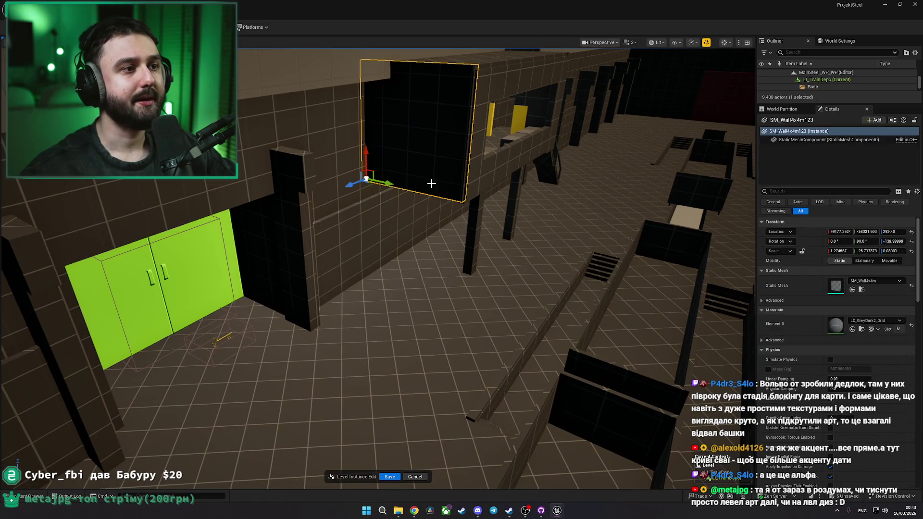
mouse_move(349, 186)
mouse_down()
mouse_move(246, 220)
mouse_move(379, 182)
mouse_move(401, 294)
mouse_move(401, 260)
mouse_move(421, 291)
mouse_move(463, 303)
mouse_move(463, 266)
mouse_up()
key(w)
key(f)
key(r)
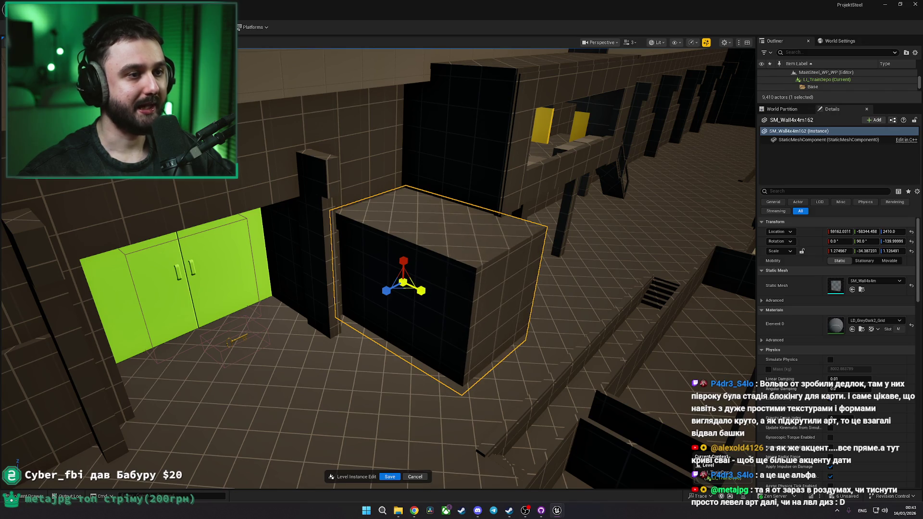
key(w)
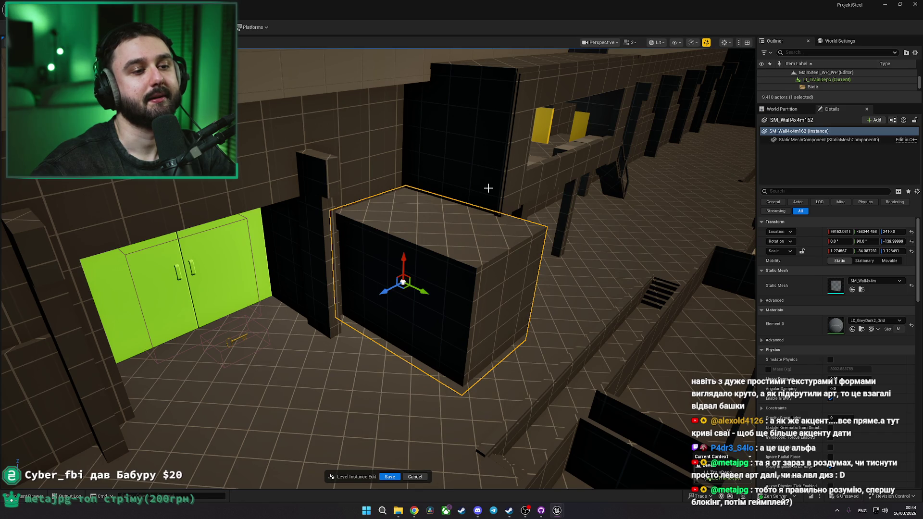
drag(505, 198, 530, 188)
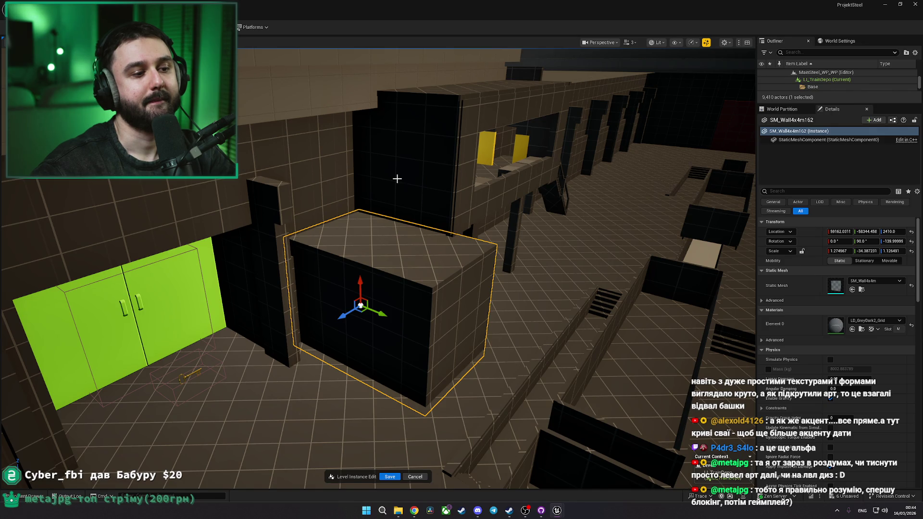
mouse_move(397, 179)
mouse_down()
mouse_move(330, 185)
mouse_move(310, 174)
mouse_up()
key(w)
key(Escape)
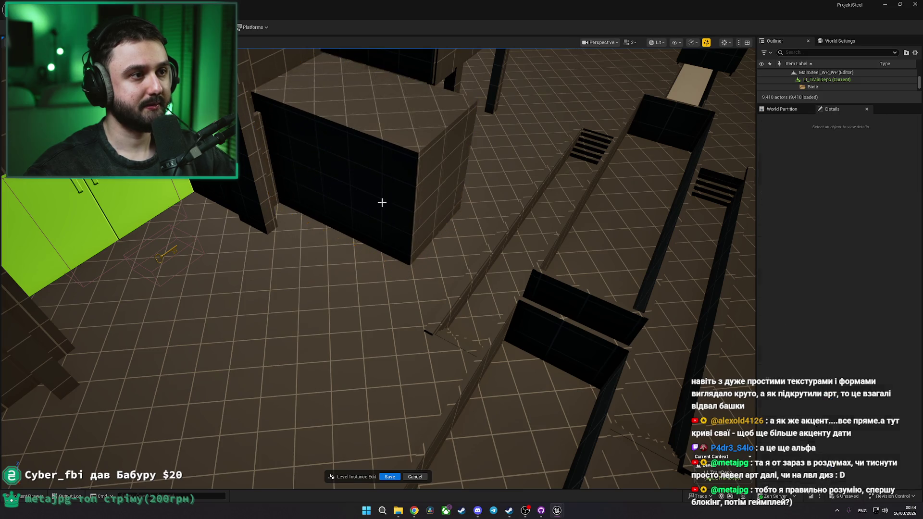
drag(381, 202, 428, 198)
- Narrow the upper wall panel above the block to about a third by reducing its Y scale
click(269, 250)
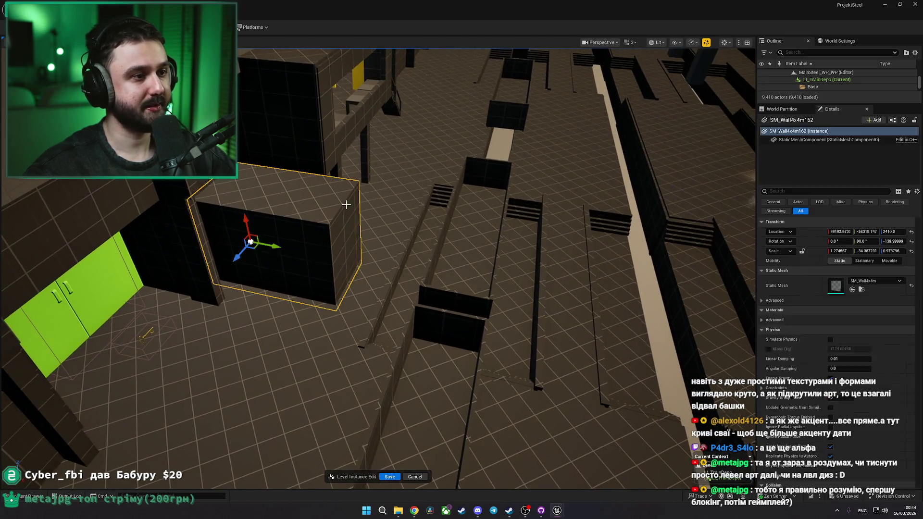
drag(269, 250, 384, 219)
key(Escape)
click(526, 252)
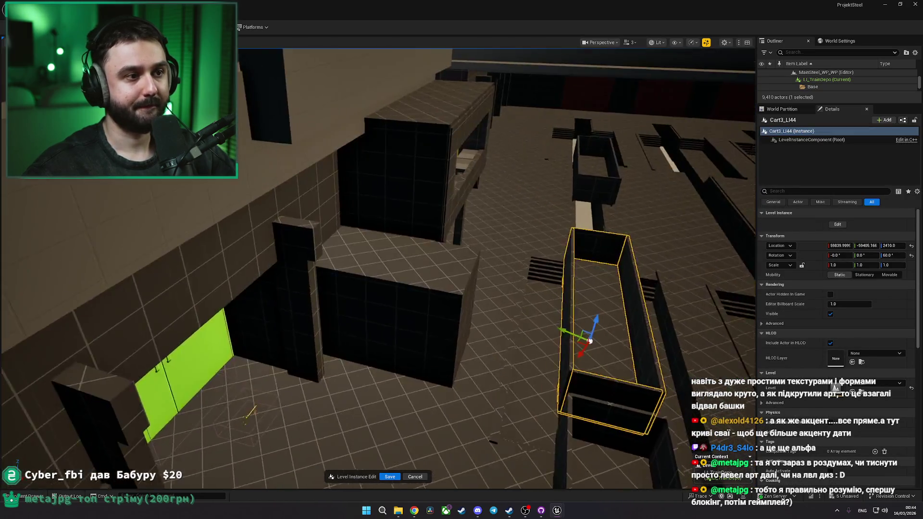
drag(334, 280, 334, 280)
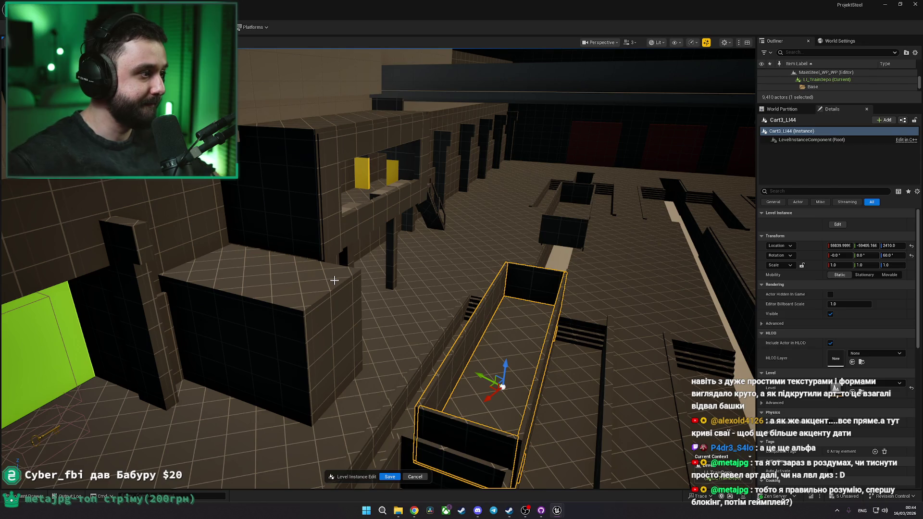
drag(341, 269, 318, 238)
click(347, 244)
key(f)
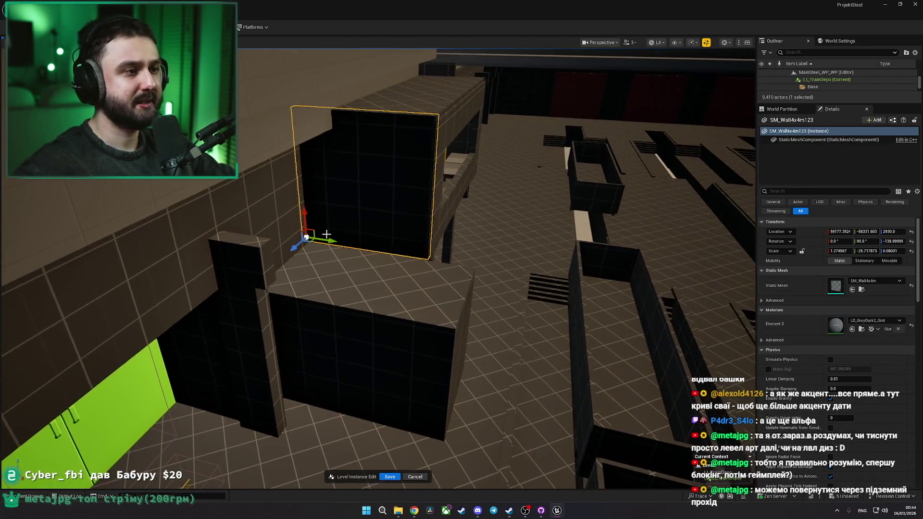
drag(866, 251, 897, 251)
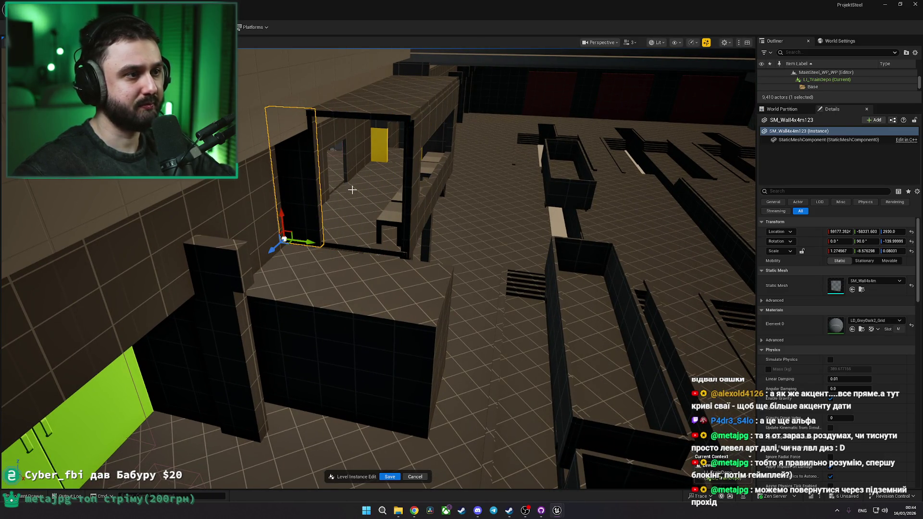
- Copy the yellow door frame and its adjoining wall down beside the block
click(381, 144)
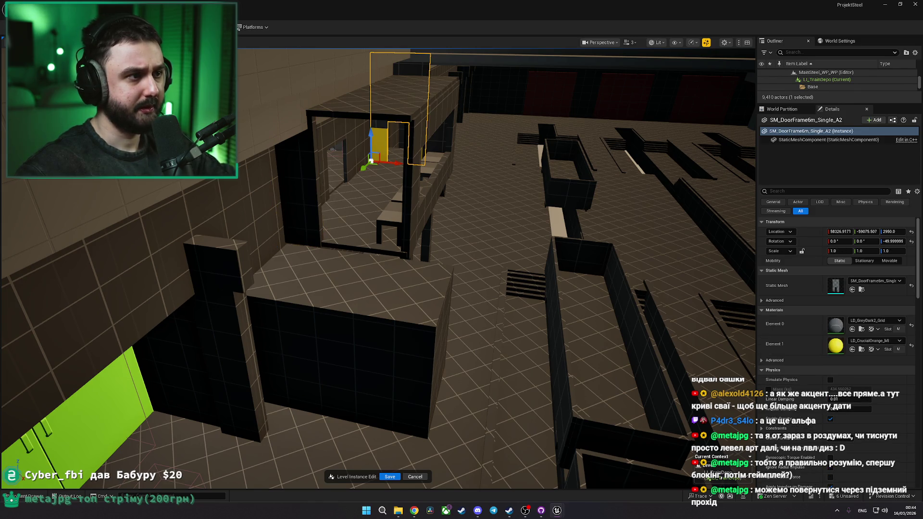
ctrl+click(420, 169)
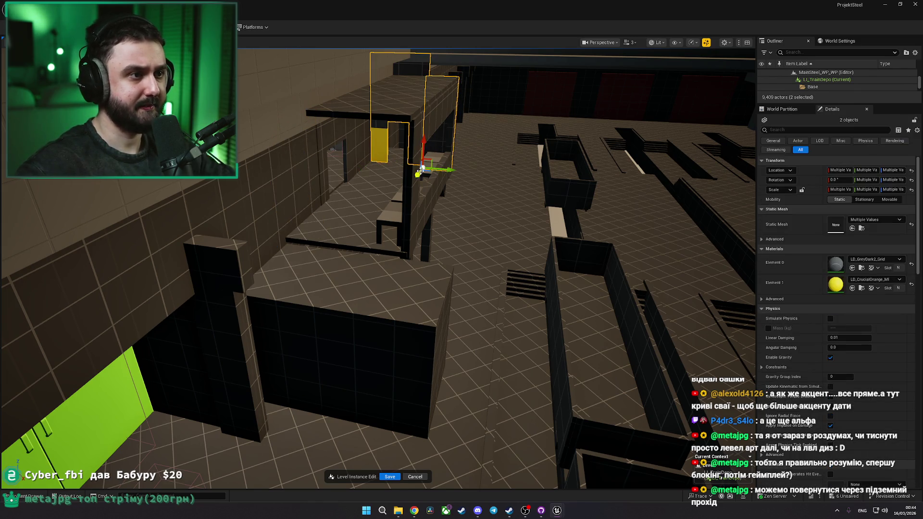
drag(417, 175, 257, 262)
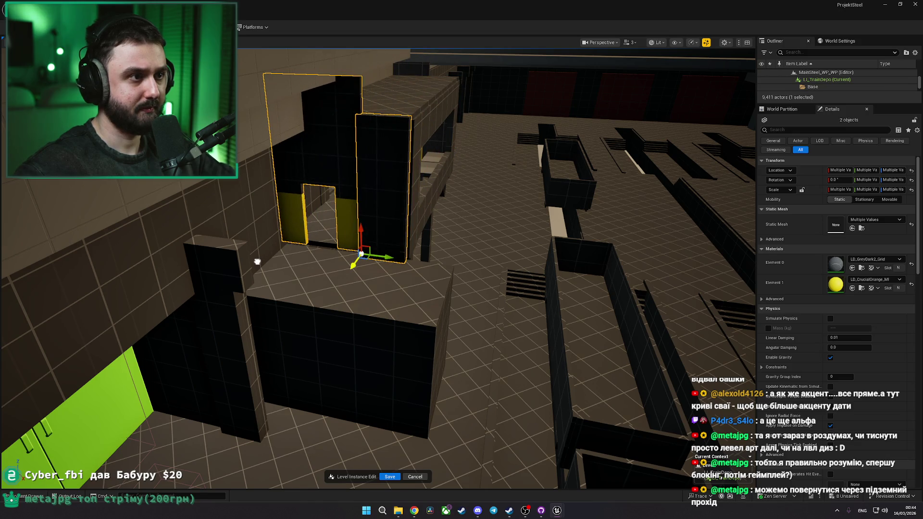
scroll(275, 262, up, 10)
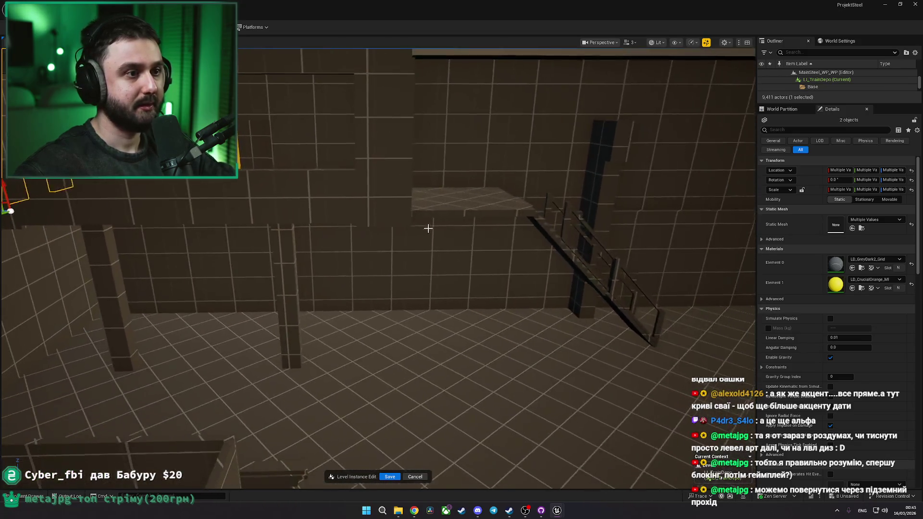
- Place a copy of the upper floor slab on top of the block
click(433, 205)
scroll(641, 172, down, 10)
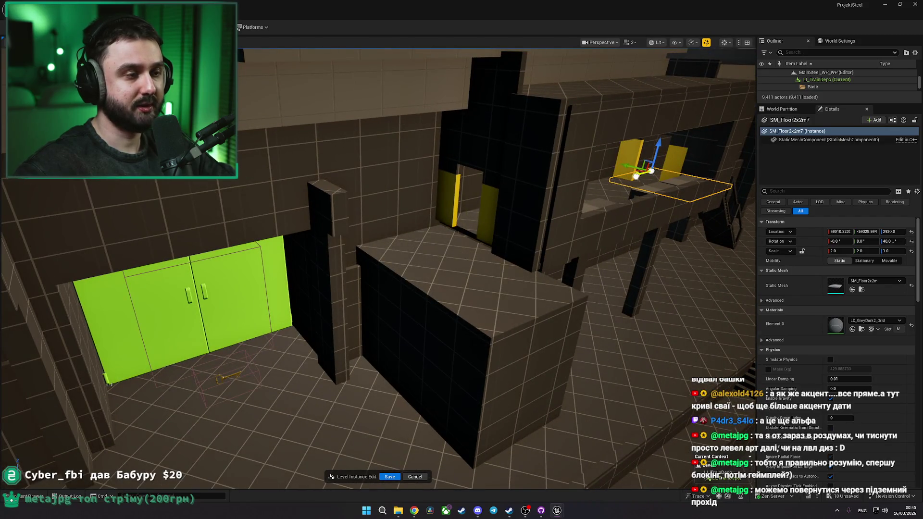
drag(635, 177, 407, 250)
scroll(407, 249, down, 10)
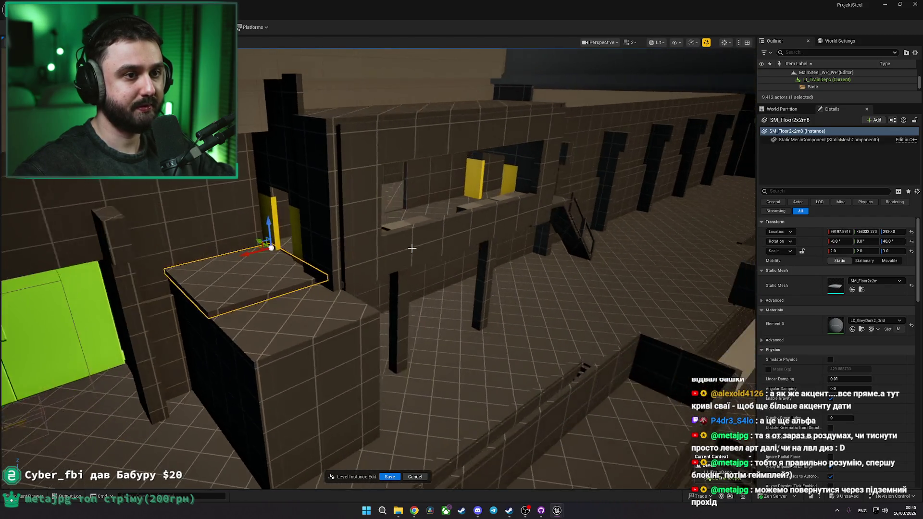
key(f)
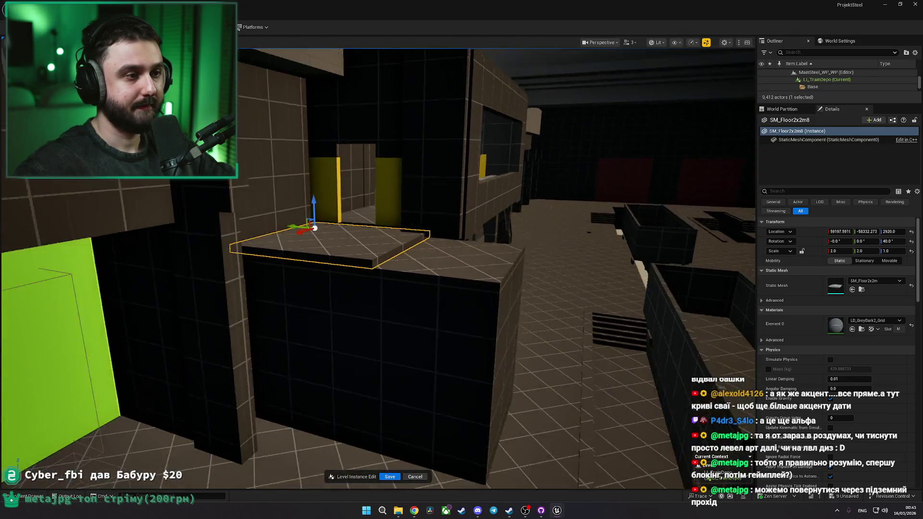
- Make the block under the slab shorter and narrower from its right side
click(443, 295)
mouse_move(334, 301)
mouse_down()
mouse_move(334, 331)
mouse_move(329, 289)
mouse_up()
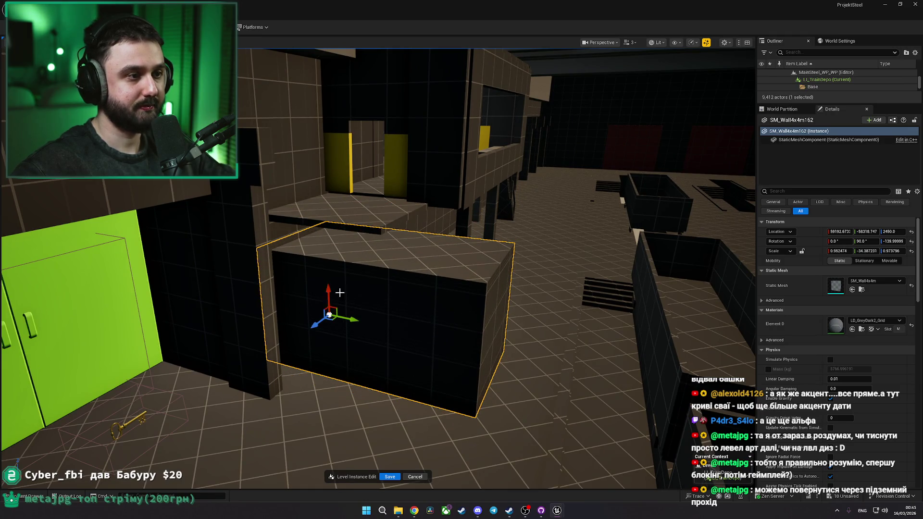
drag(351, 319, 392, 306)
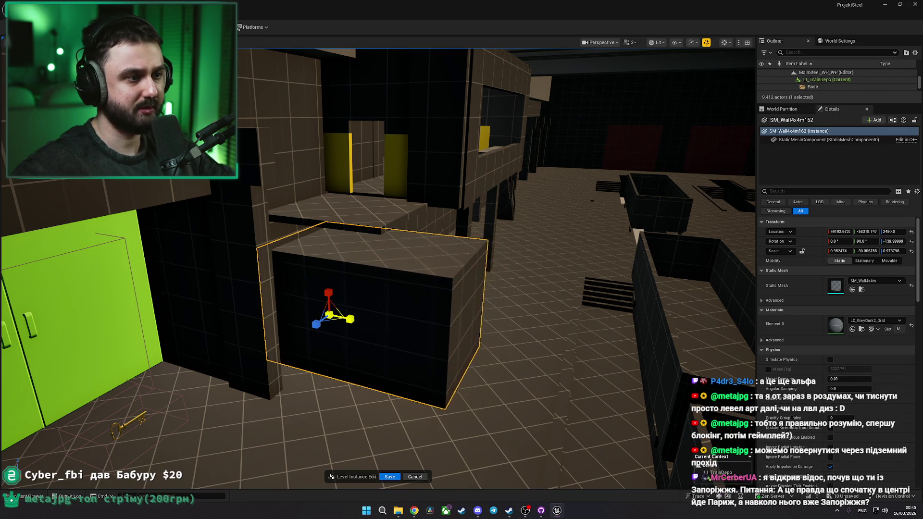
key(Escape)
mouse_move(360, 316)
mouse_down()
mouse_move(360, 289)
mouse_move(446, 273)
mouse_move(454, 190)
mouse_move(309, 195)
mouse_up()
- Select the six staircase and railing pieces and duplicate them
click(290, 208)
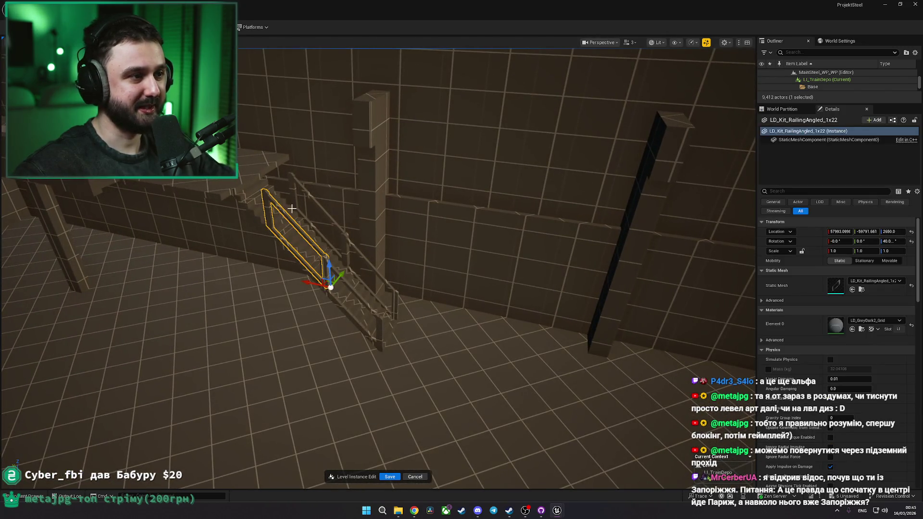
ctrl+click(300, 191)
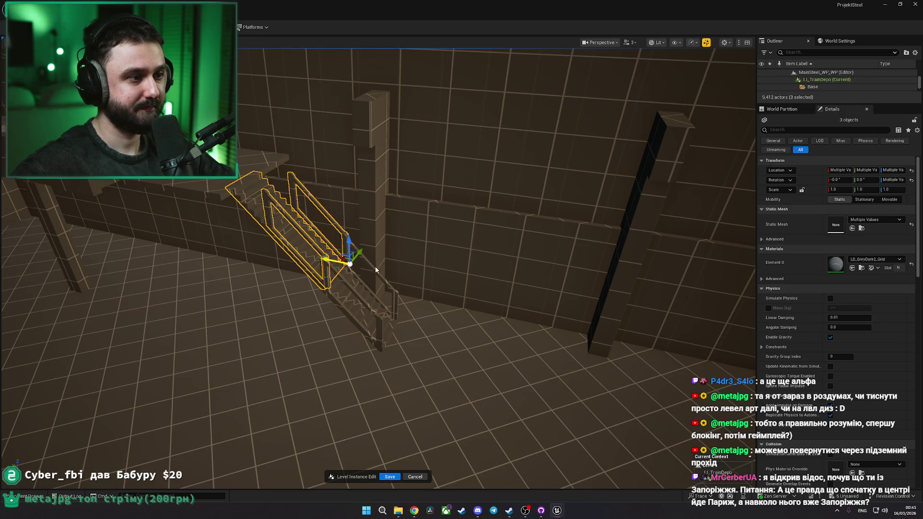
click(355, 257)
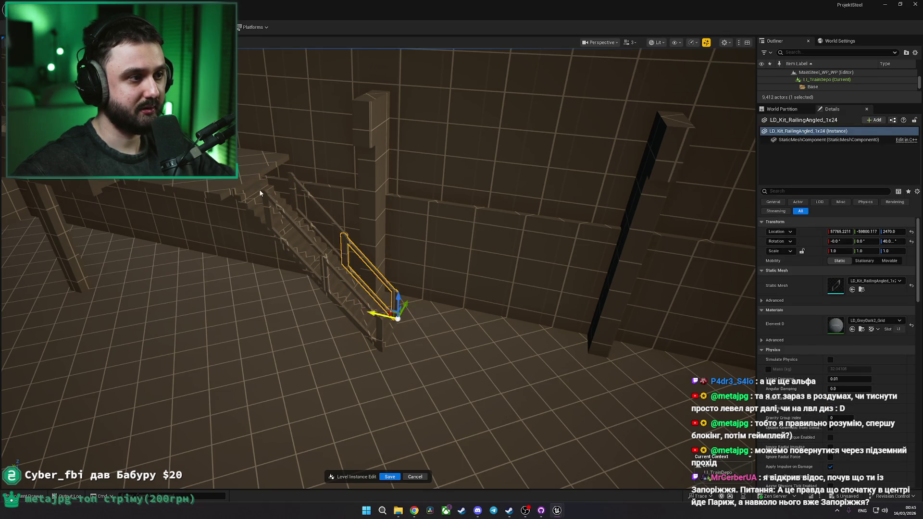
ctrl+click(273, 202)
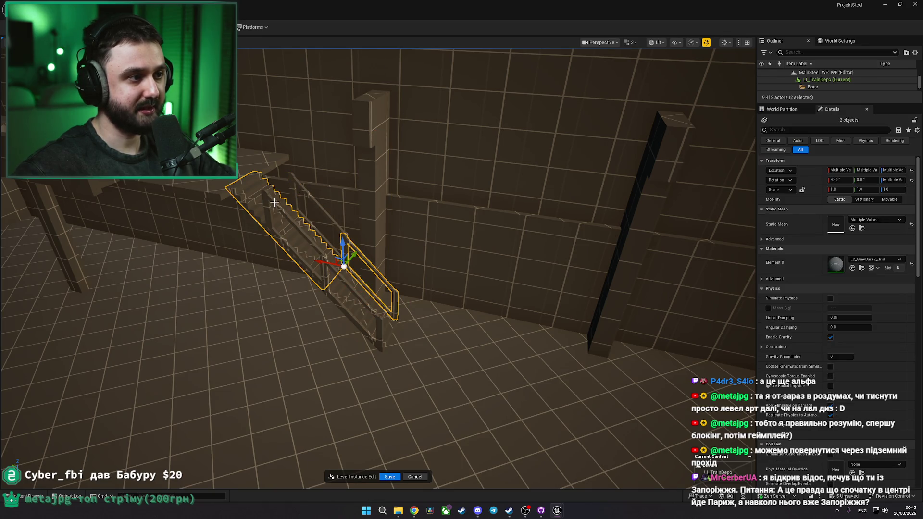
ctrl+click(350, 296)
scroll(350, 296, down, 10)
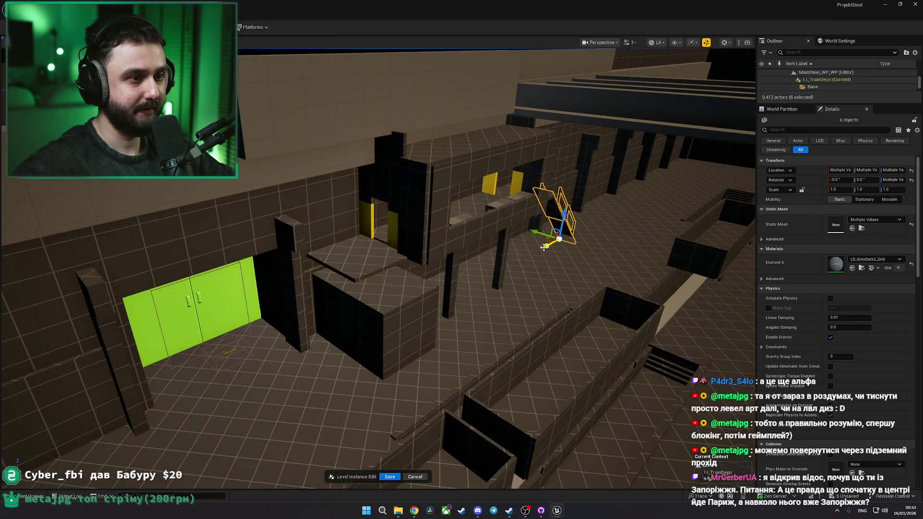
drag(544, 247, 394, 288)
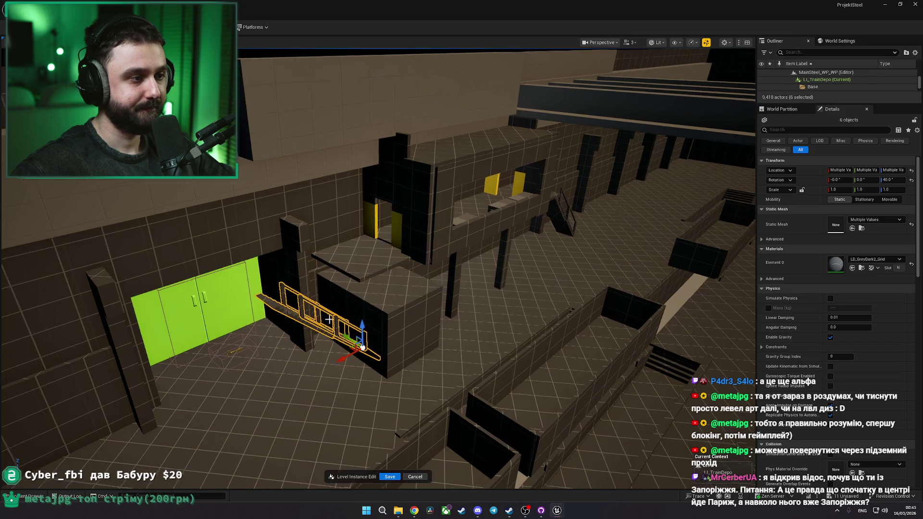
- Turn the copied stairs 180 degrees and lower them to rise onto the block
key(e)
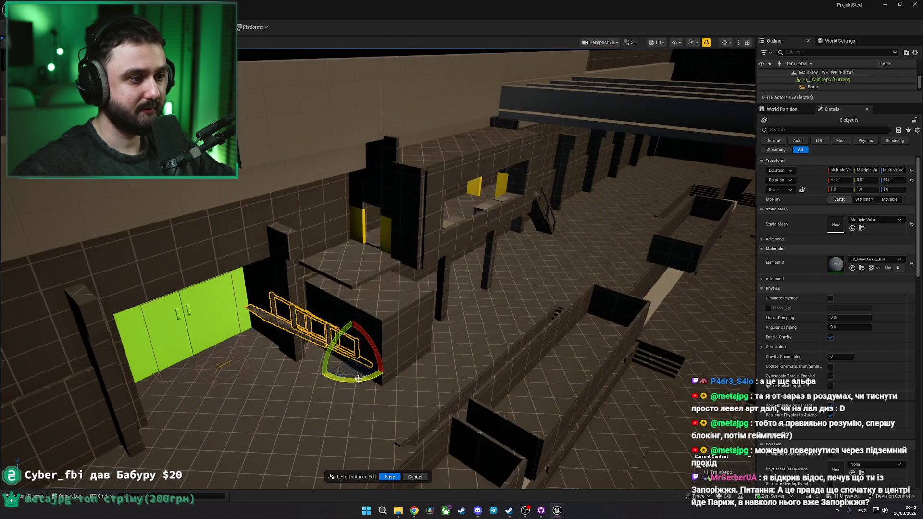
mouse_move(337, 376)
mouse_down()
mouse_move(358, 380)
mouse_move(372, 354)
mouse_up()
drag(288, 331, 254, 403)
key(f)
scroll(377, 269, down, 5)
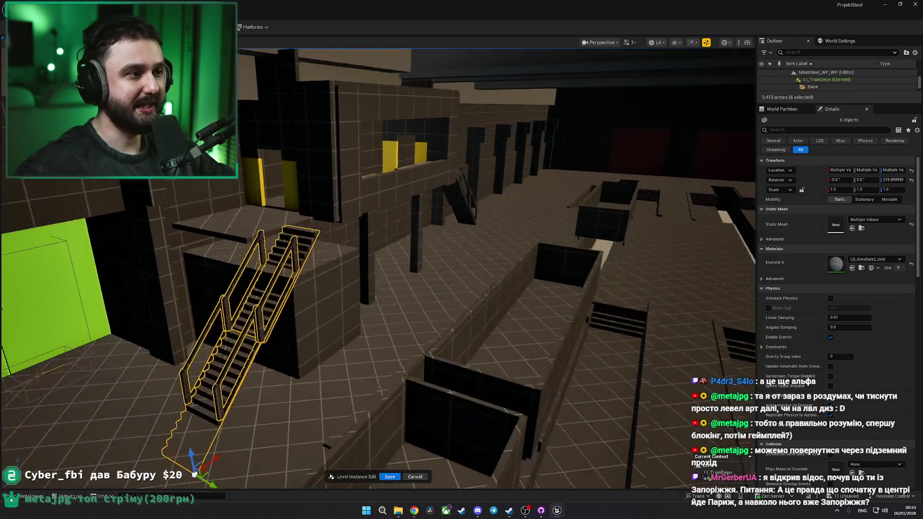
scroll(378, 269, up, 3)
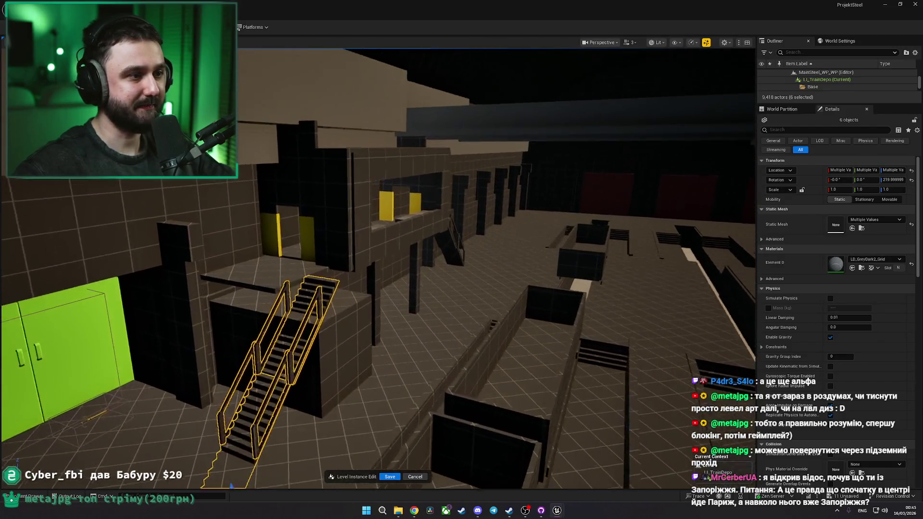
scroll(378, 270, up, 2)
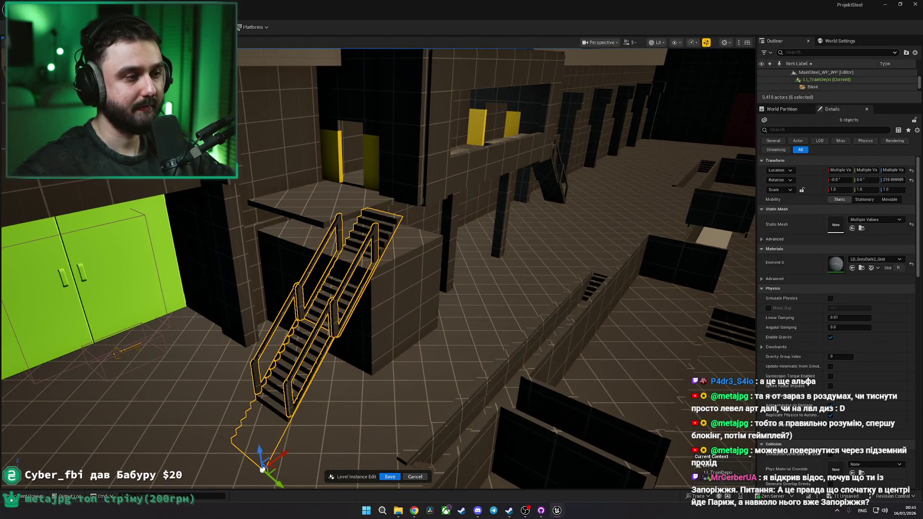
key(e)
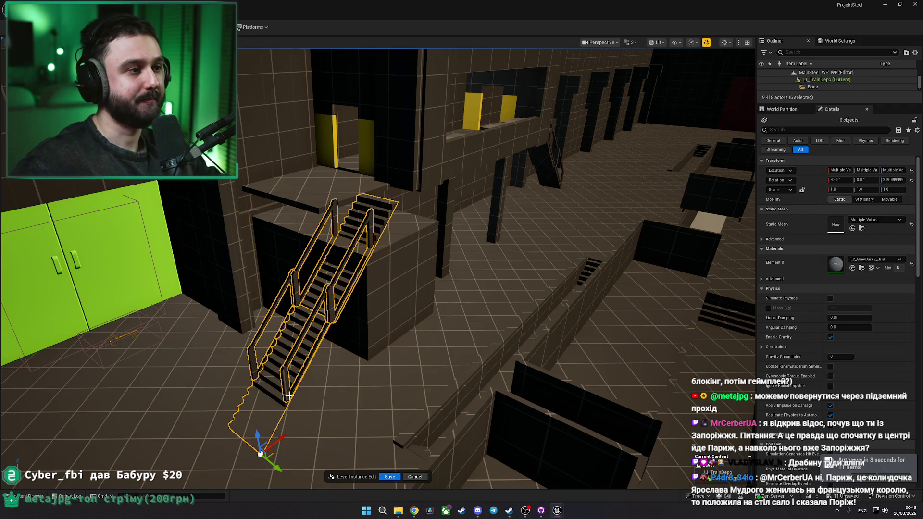
- Scale SM_Wall4x4m162 to about 0.6 Z and shorten SM_Floor2x2m8 to about 1.05 X
click(308, 289)
key(f)
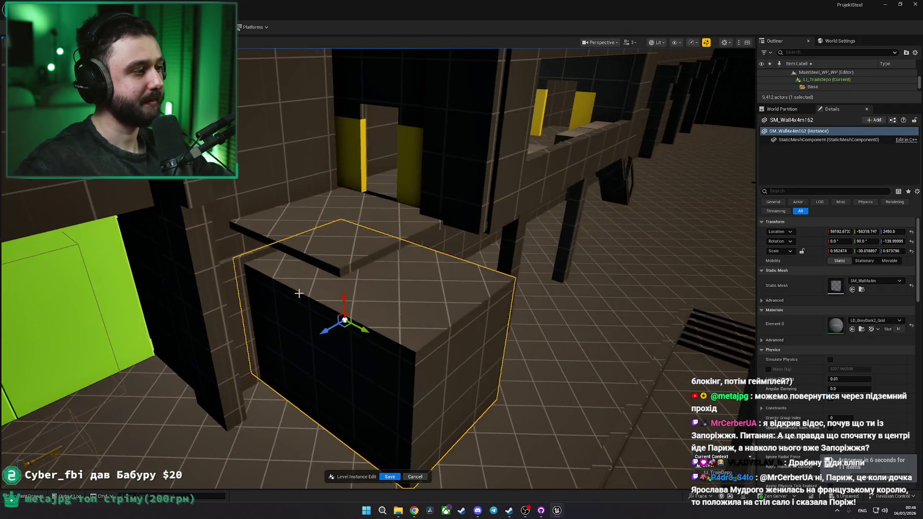
key(r)
mouse_move(326, 329)
mouse_down()
mouse_move(351, 320)
mouse_move(317, 333)
mouse_move(332, 328)
mouse_up()
click(324, 259)
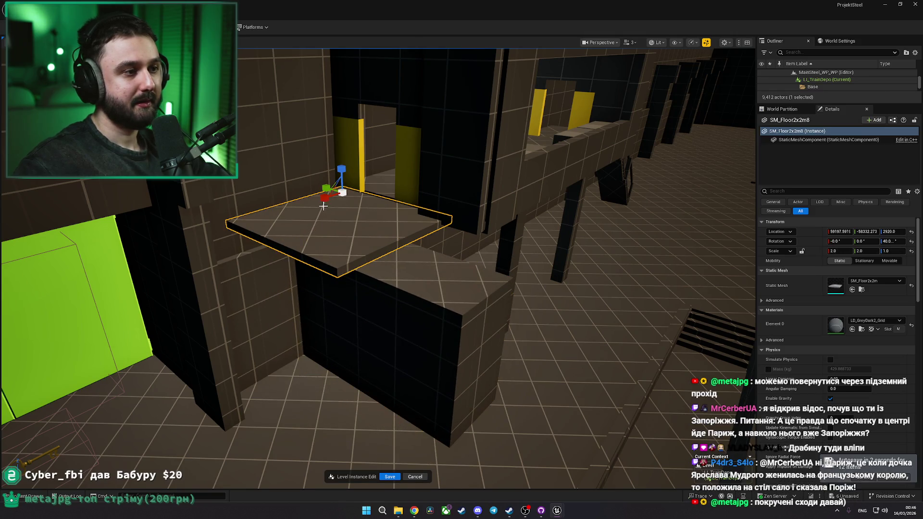
drag(323, 206, 339, 201)
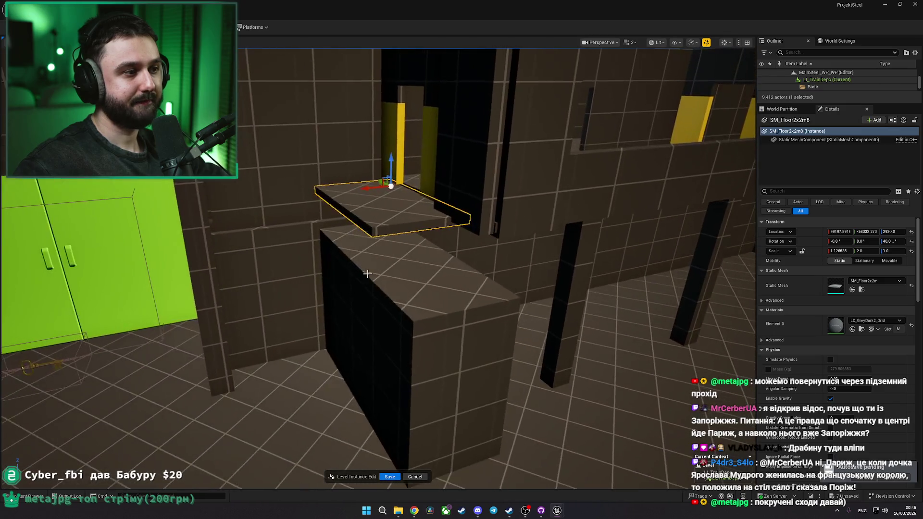
- Widen the wall block slightly and orbit around it to check the result
click(373, 306)
mouse_move(373, 305)
mouse_down()
mouse_move(364, 307)
mouse_move(457, 323)
mouse_move(437, 313)
mouse_move(464, 323)
mouse_move(465, 308)
mouse_move(241, 392)
mouse_move(309, 323)
mouse_move(288, 323)
mouse_move(288, 380)
mouse_move(257, 356)
mouse_move(315, 306)
mouse_up()
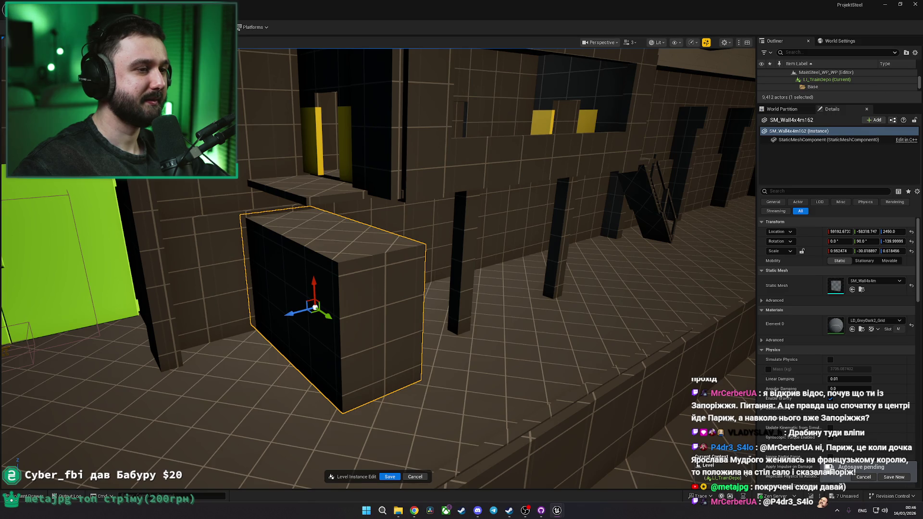
drag(315, 306, 223, 332)
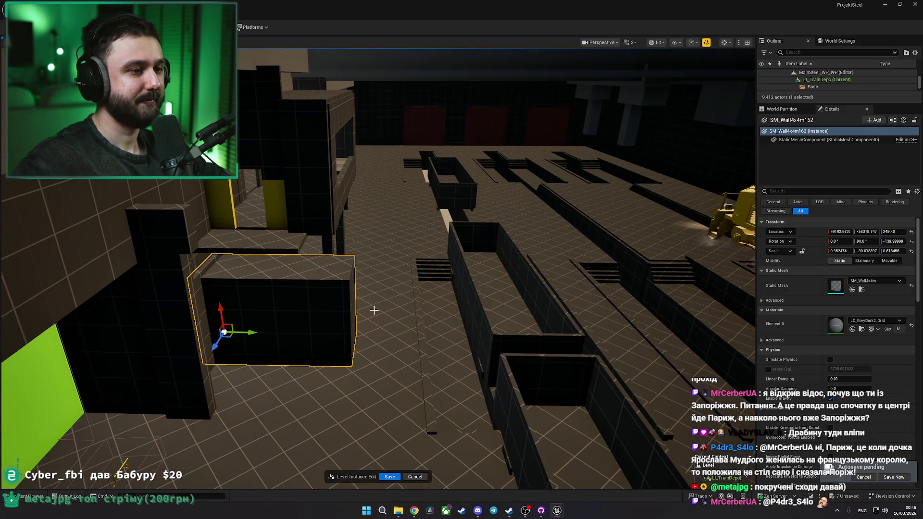
mouse_move(374, 310)
mouse_down()
mouse_move(409, 308)
mouse_move(365, 313)
mouse_move(385, 298)
mouse_move(346, 307)
mouse_move(269, 346)
mouse_up()
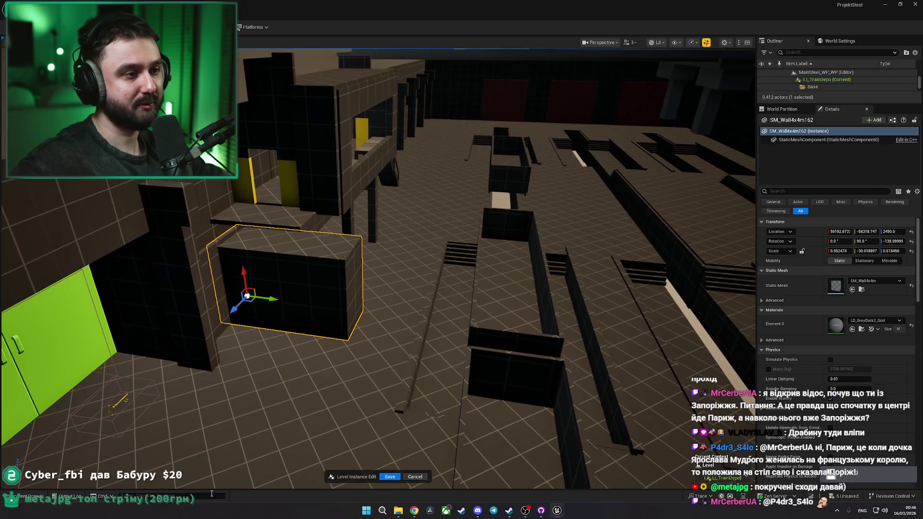
- Delete the wall block from beside the depot wall
click(52, 495)
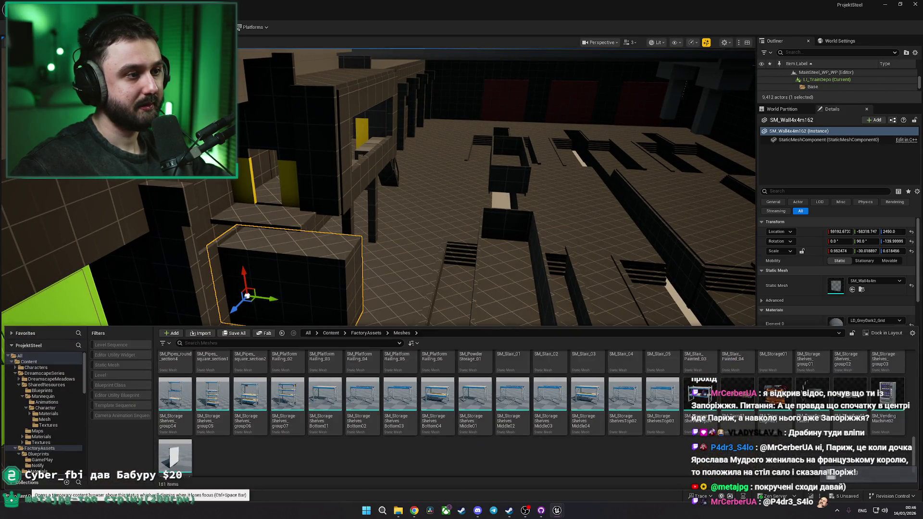
click(288, 315)
mouse_move(247, 312)
mouse_down()
mouse_move(243, 326)
mouse_move(226, 240)
mouse_move(267, 283)
mouse_move(254, 267)
mouse_move(218, 270)
mouse_move(291, 278)
mouse_up()
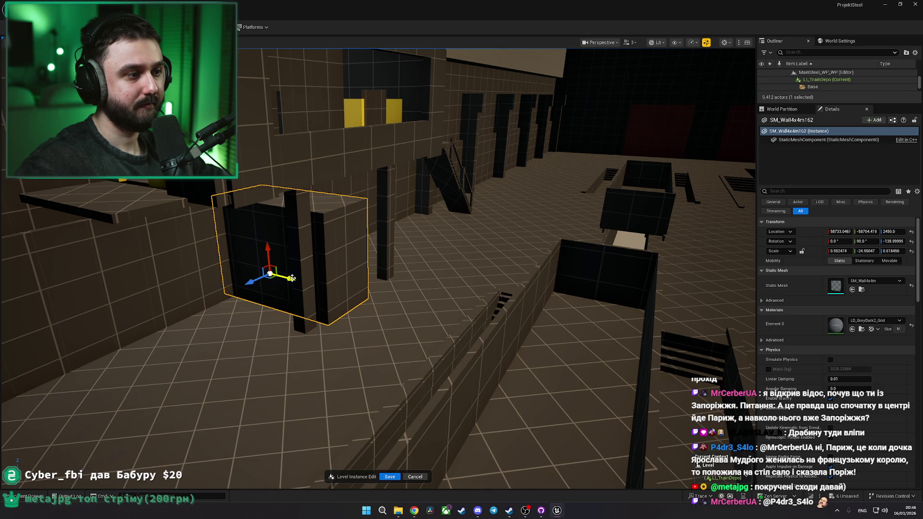
key(Delete)
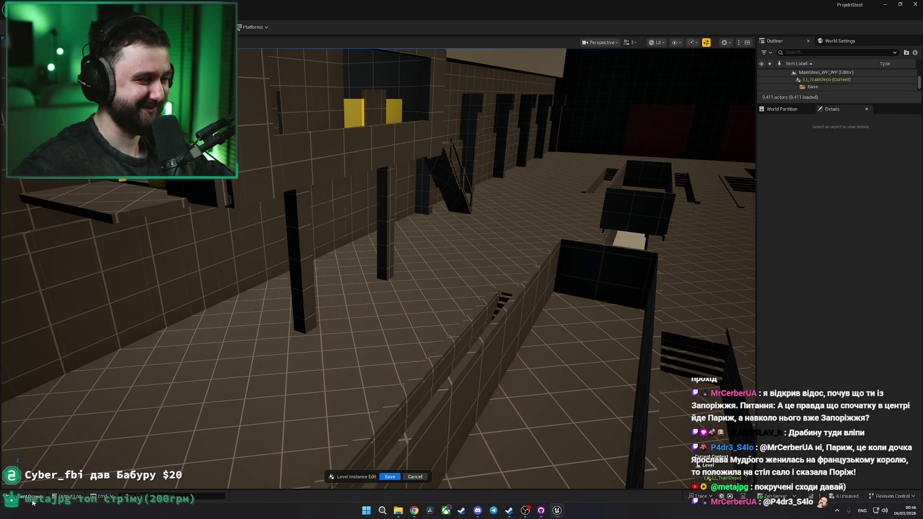
- Place SM_StorageShelves_group06 in the level and give it the LD_GreyDark2_Grid material
key(ctrl+space)
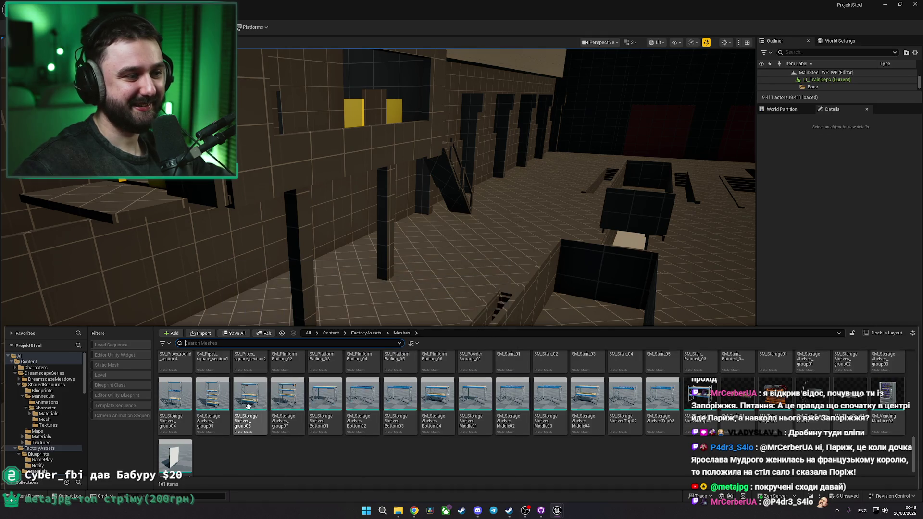
mouse_move(250, 404)
mouse_down()
mouse_move(370, 260)
mouse_move(354, 292)
mouse_up()
key(e)
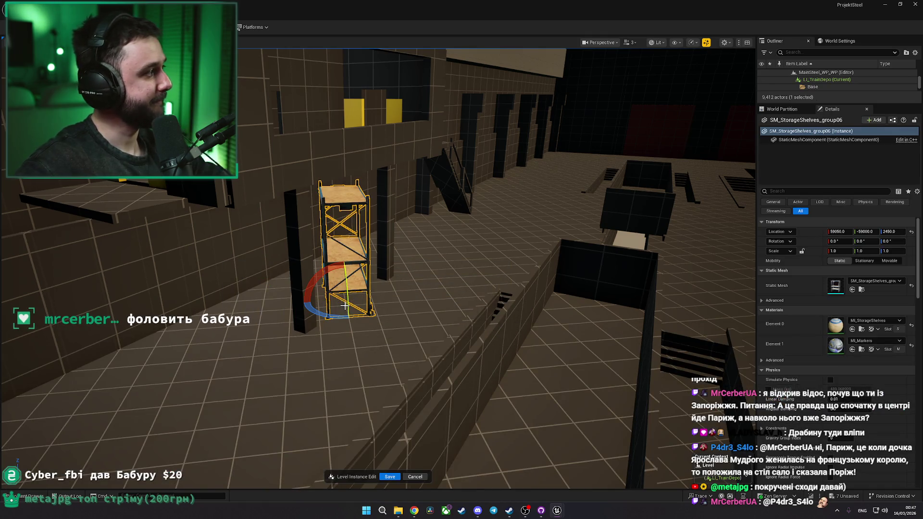
drag(326, 315, 336, 301)
key(w)
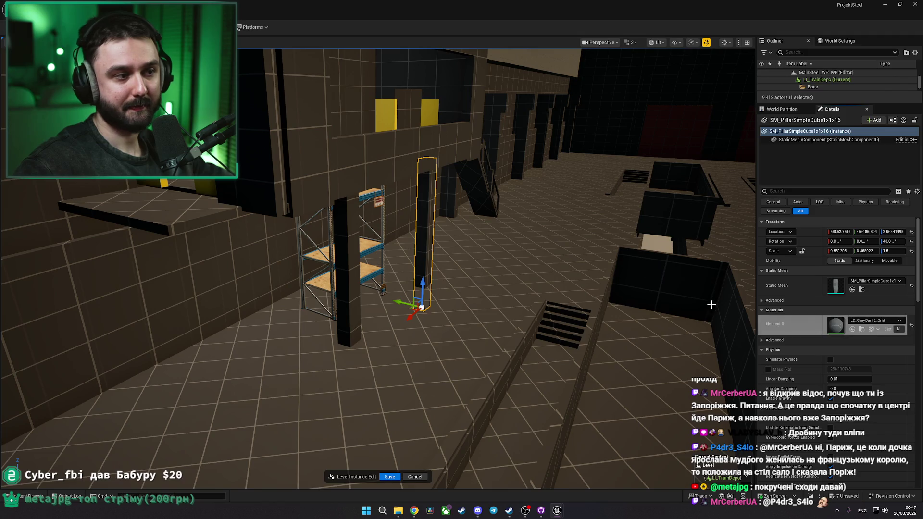
key(ctrl+v)
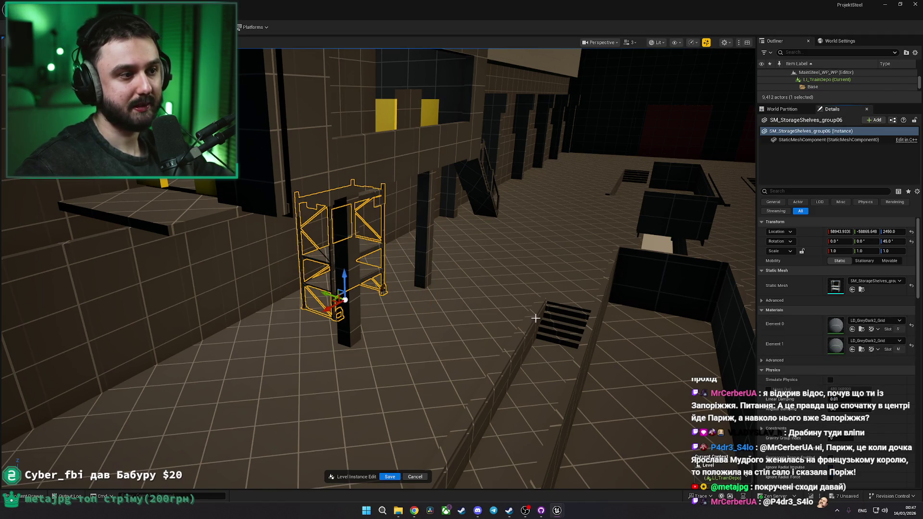
key(f)
- Rotate the shelf to 40 degrees around its vertical axis
key(e)
drag(308, 325, 346, 313)
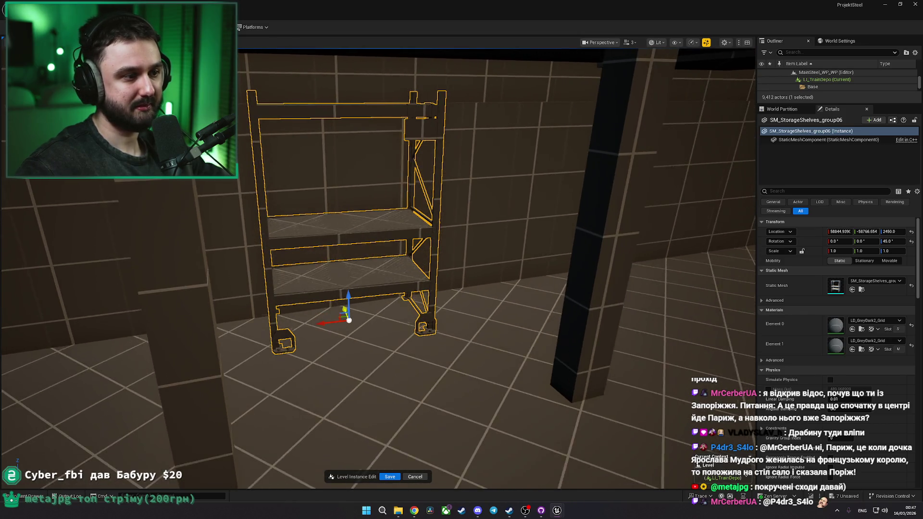
key(f)
key(e)
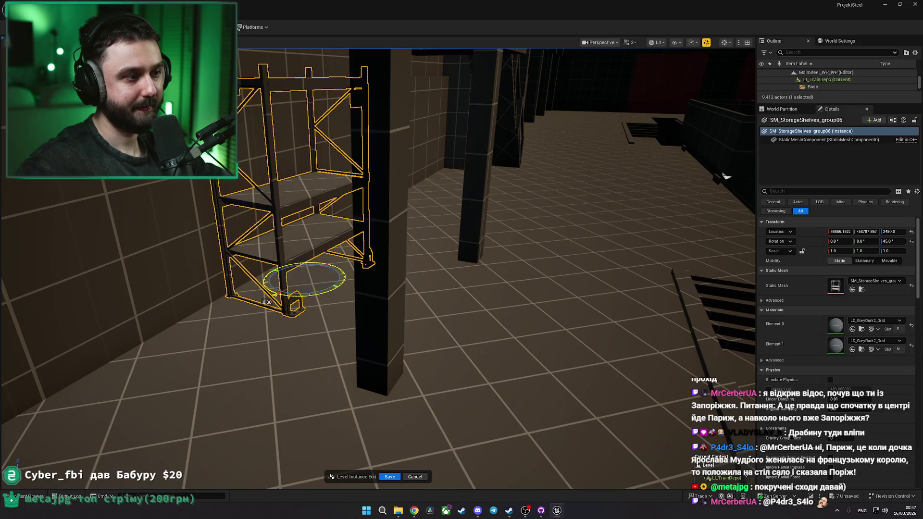
mouse_move(307, 293)
mouse_down()
mouse_move(315, 290)
mouse_move(252, 235)
mouse_move(255, 270)
mouse_move(120, 274)
mouse_move(361, 274)
mouse_up()
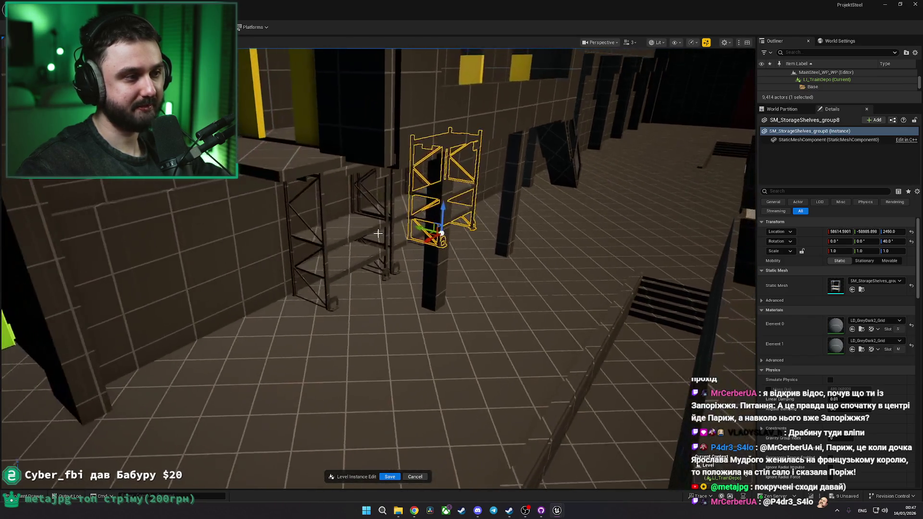
drag(396, 211, 166, 493)
- Place SM_PowderStorage_01 near the rail pits and rotate it 40 degrees on Z
key(ctrl+space)
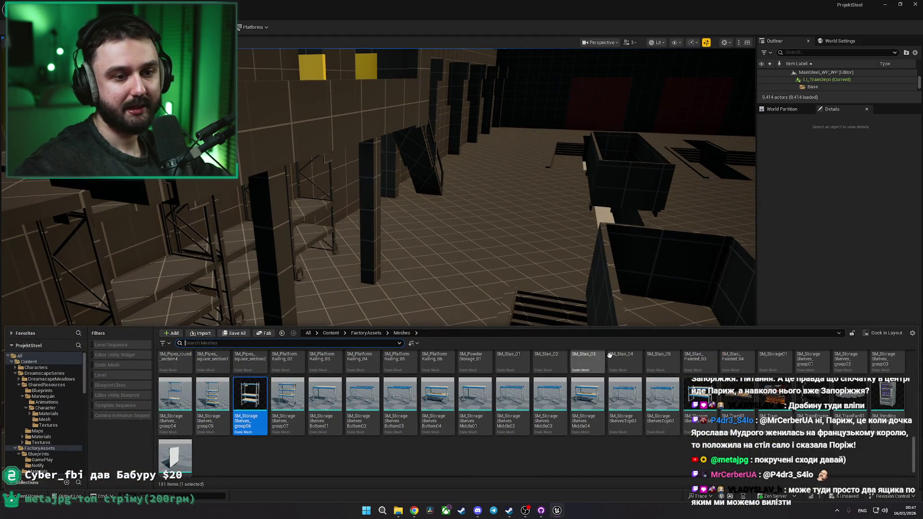
scroll(916, 462, up, 1)
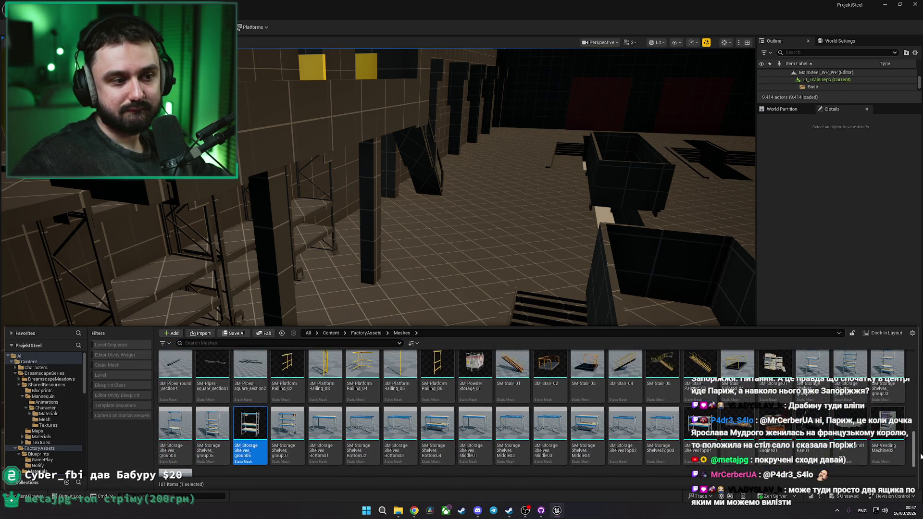
scroll(721, 365, up, 1)
drag(484, 355, 485, 230)
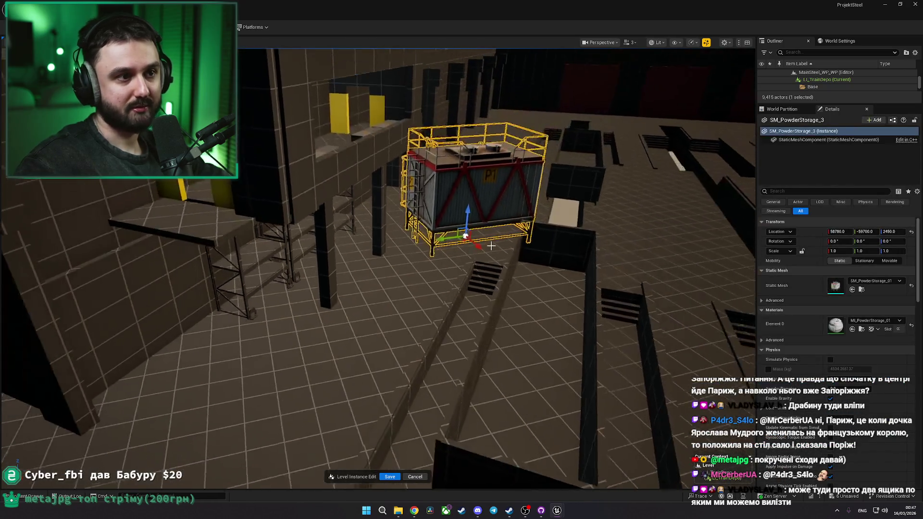
drag(407, 267, 380, 280)
key(e)
mouse_move(283, 336)
mouse_down()
mouse_move(237, 321)
mouse_move(185, 283)
mouse_up()
key(w)
- Browse the depot reference photos on the Miro board
key(alt+Tab)
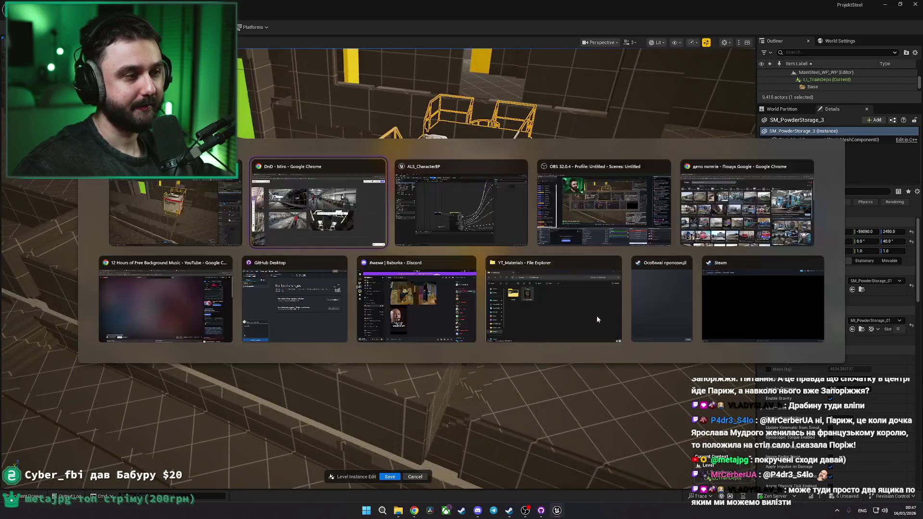
scroll(598, 313, up, 3)
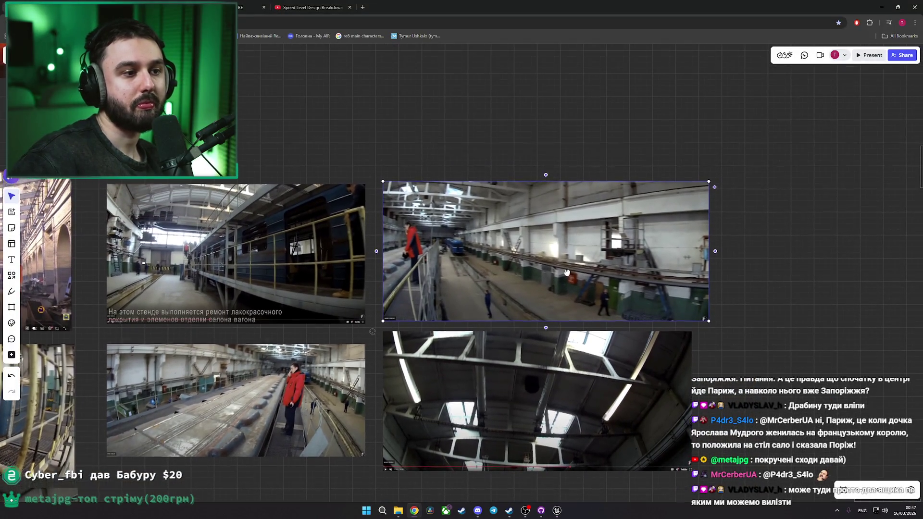
drag(567, 272, 565, 275)
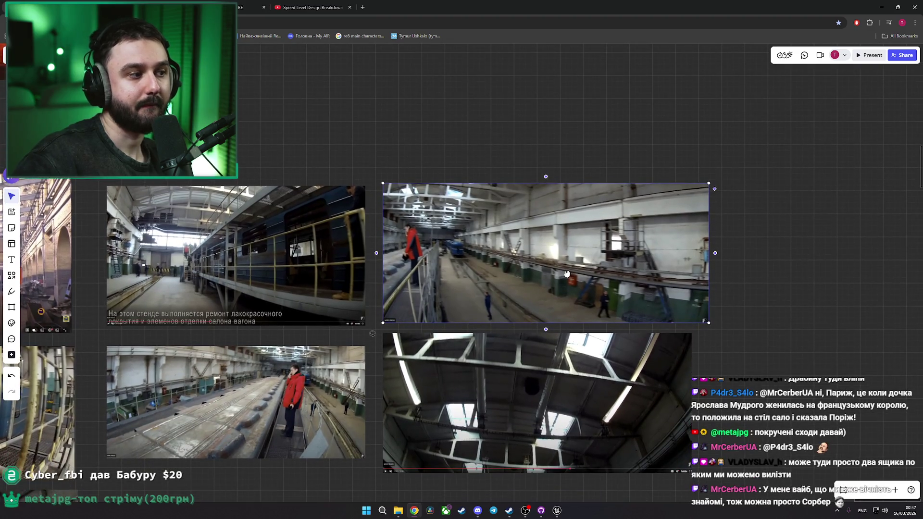
- Back in Unreal, delete the selected SM_PowderStorage_3 piece
key(alt+Tab)
mouse_move(500, 262)
mouse_down()
mouse_move(491, 257)
mouse_move(439, 300)
mouse_up()
key(Delete)
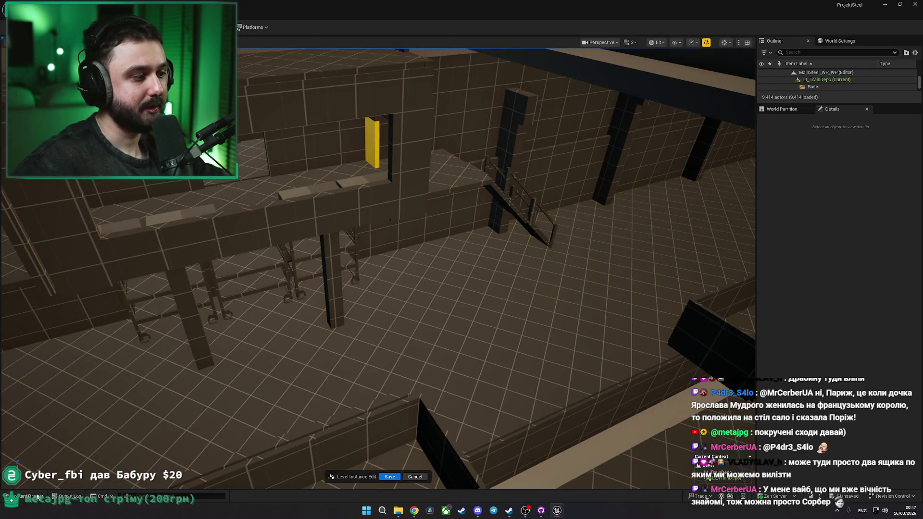
key(ctrl+space)
- Search Content for the metal cart and drag SM_MetalCart into the depot beside the shelving
click(336, 333)
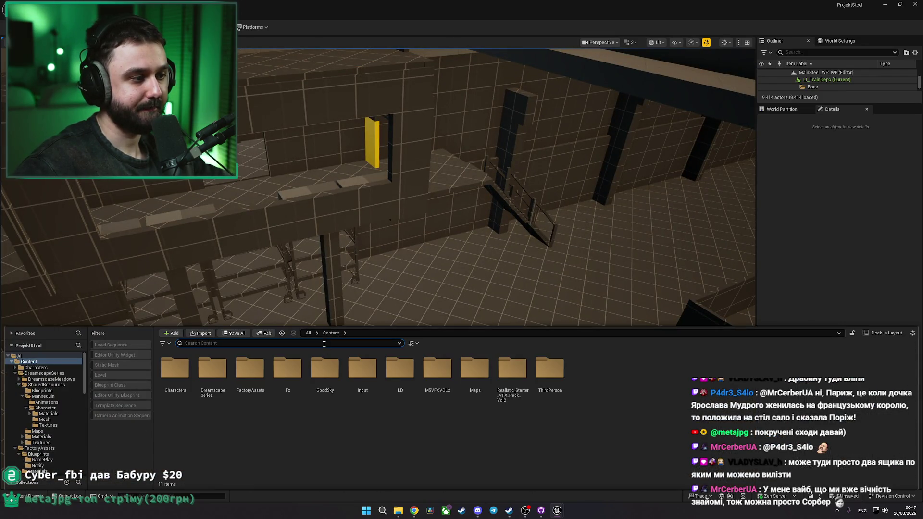
text(metal cam)
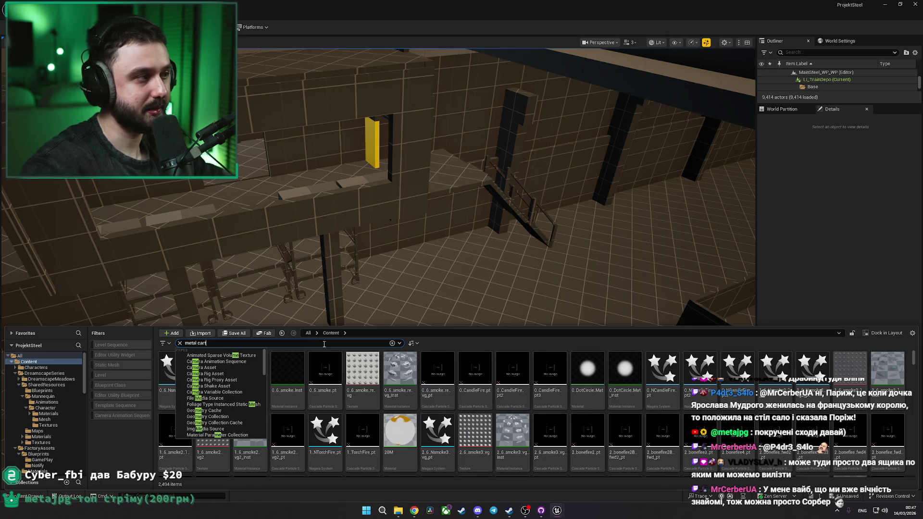
key(Return)
mouse_move(175, 368)
mouse_down()
mouse_move(309, 289)
mouse_move(298, 330)
mouse_up()
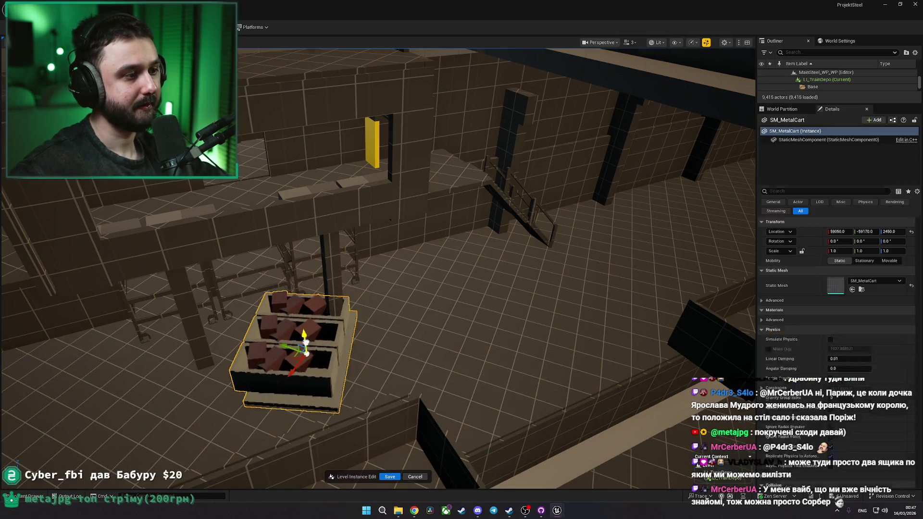
key(f)
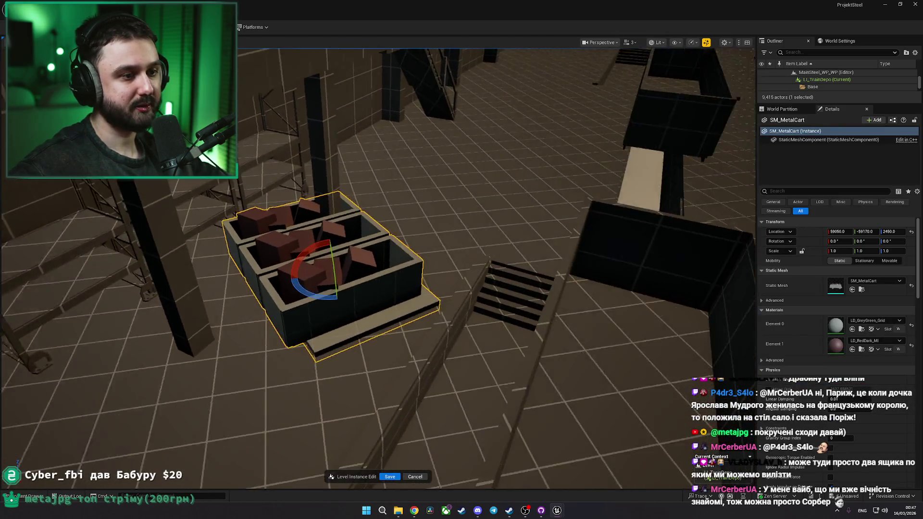
- Turn the cart to -50 yaw and settle it on the floor at Z 2510
mouse_move(423, 310)
mouse_down()
mouse_move(414, 308)
mouse_move(429, 286)
mouse_move(423, 299)
mouse_move(371, 268)
mouse_move(382, 268)
mouse_move(316, 90)
mouse_up()
key(w)
key(f)
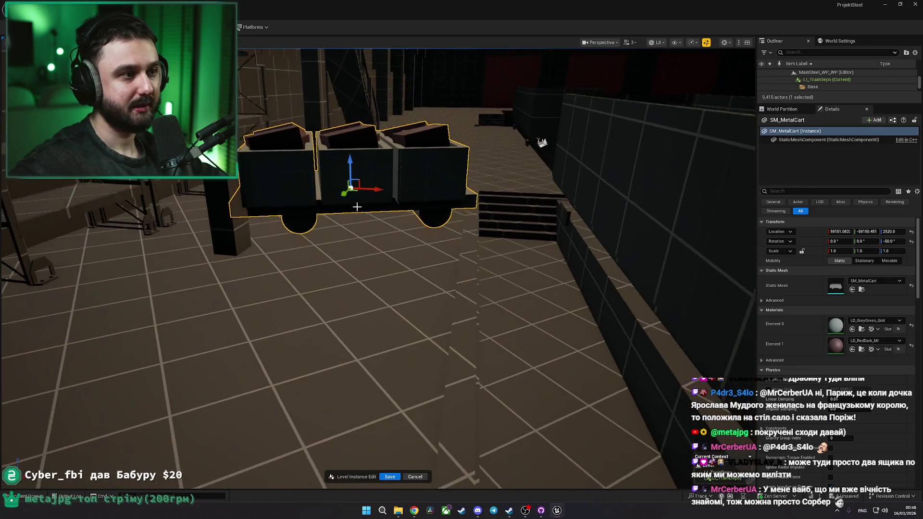
scroll(542, 138, up, 2)
drag(542, 138, 542, 141)
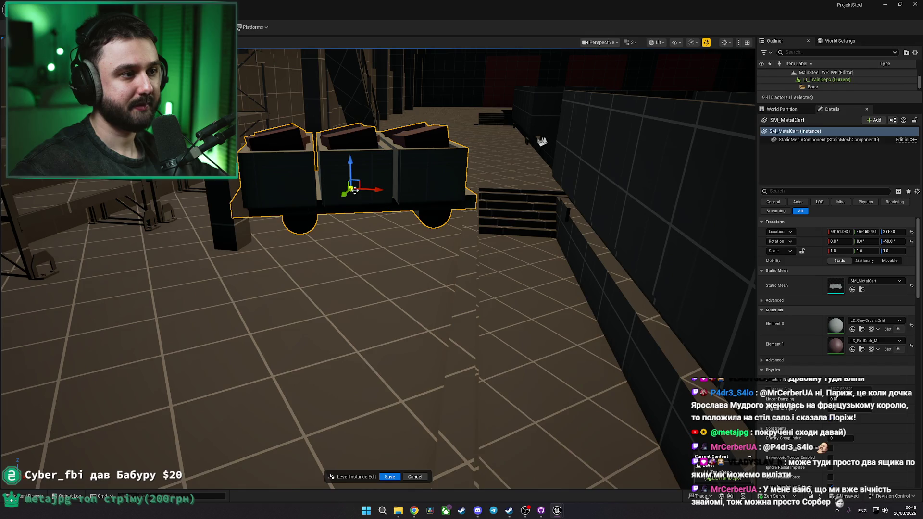
key(Escape)
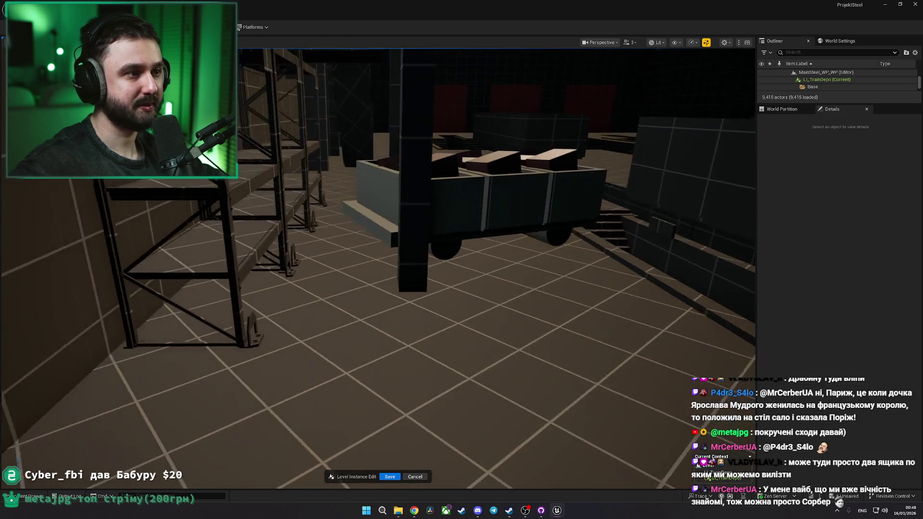
click(394, 211)
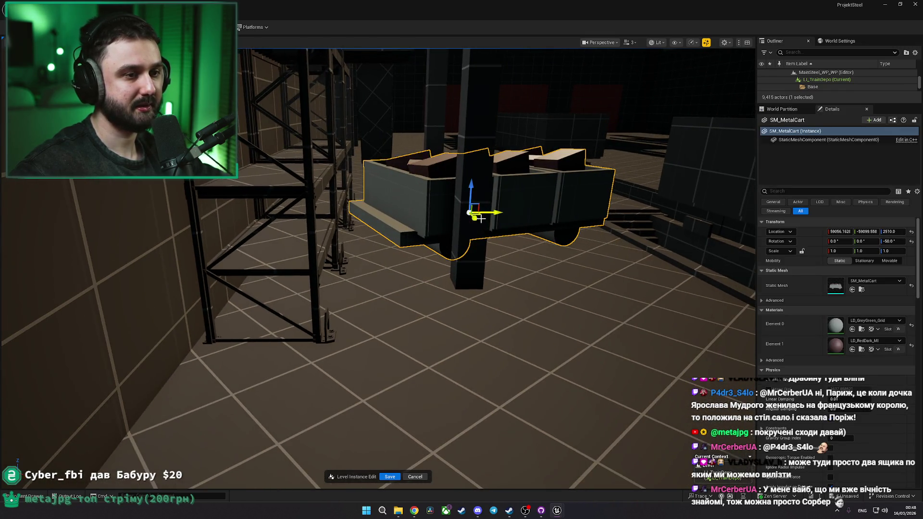
key(F1)
key(alt+Tab)
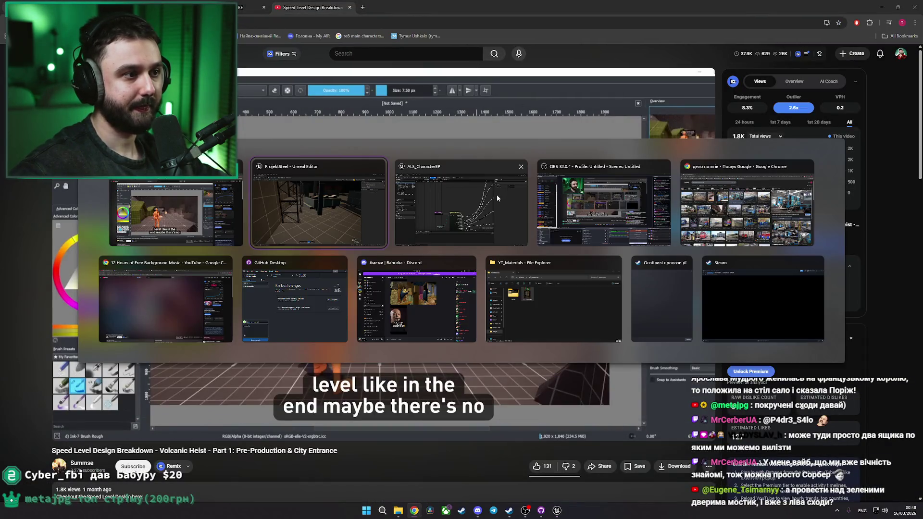
scroll(144, 284, down, 5)
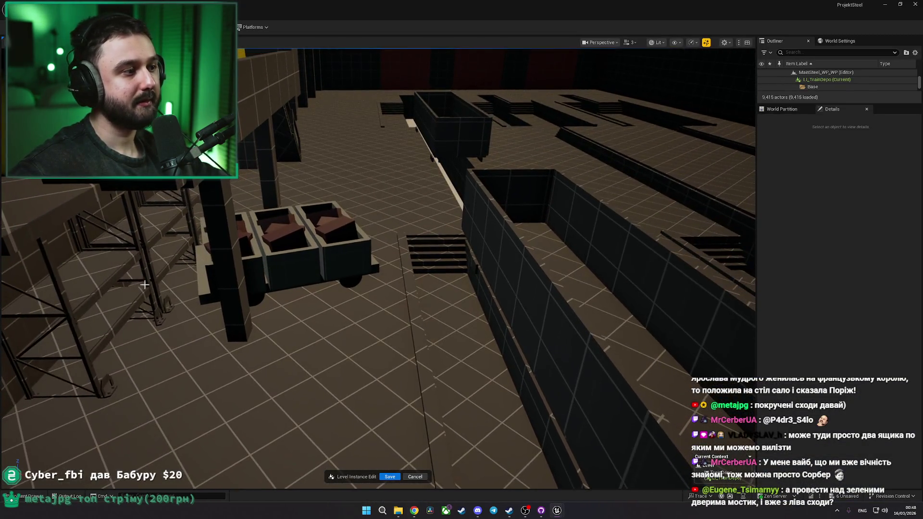
- Alt-drag the floor platform near the shelving to duplicate it over the metal cart
click(37, 498)
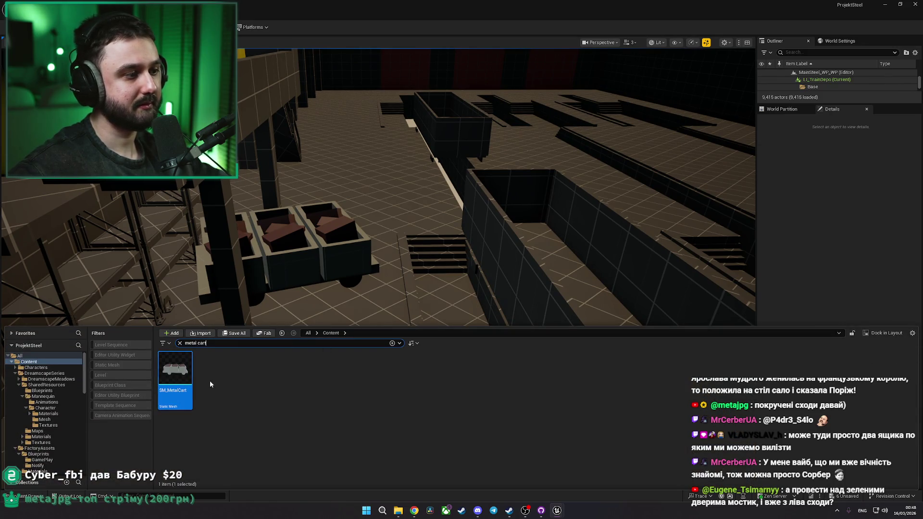
click(335, 310)
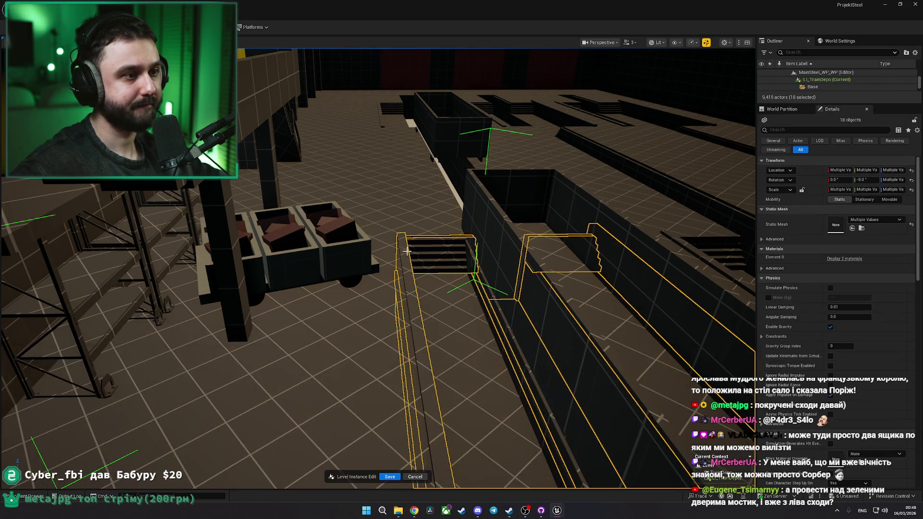
click(193, 252)
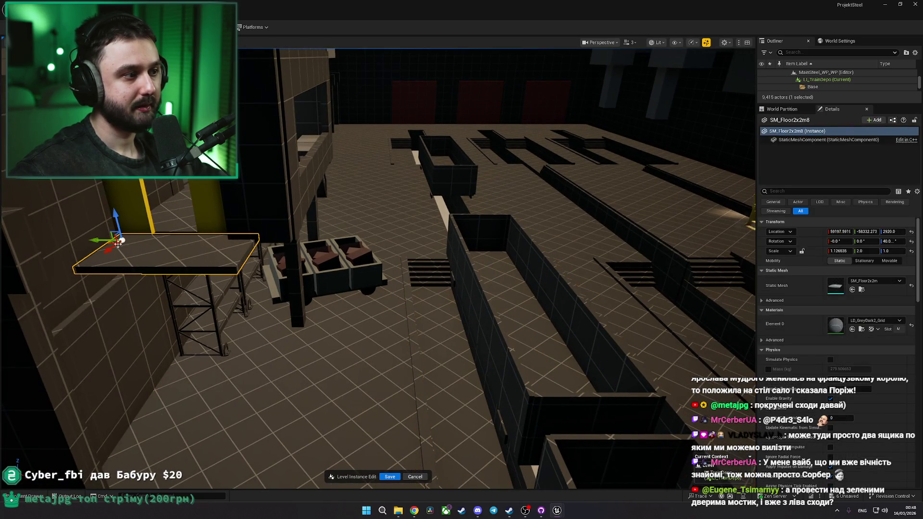
alt+drag(100, 241, 560, 284)
- Set the copied slab's Element 0 material to LD_RedLight_MI
click(855, 320)
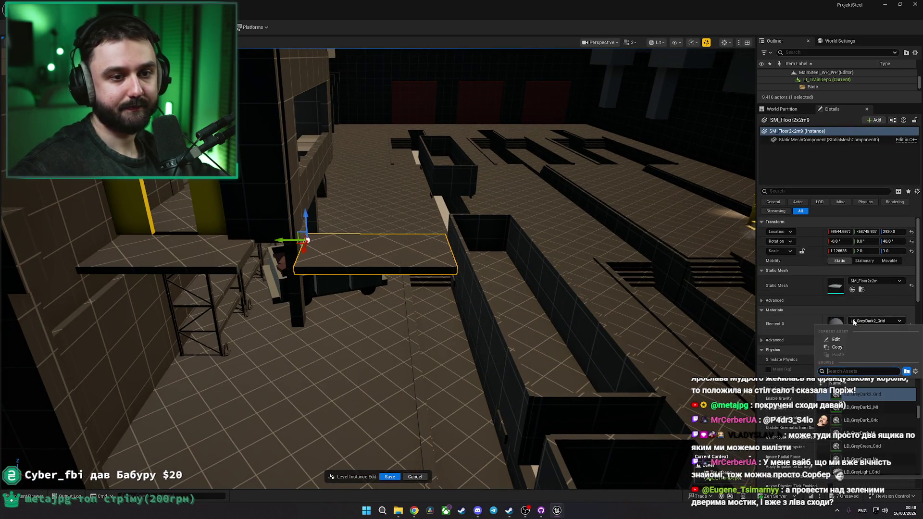
text(ld red)
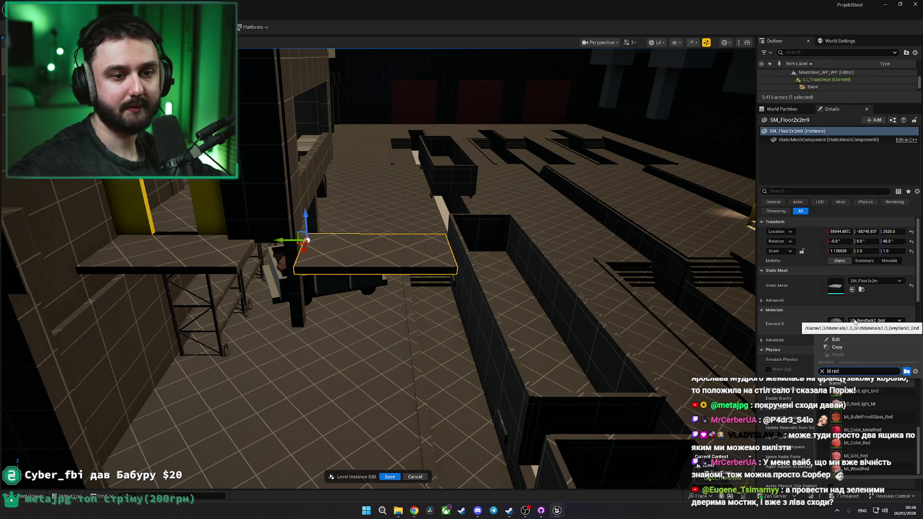
click(865, 418)
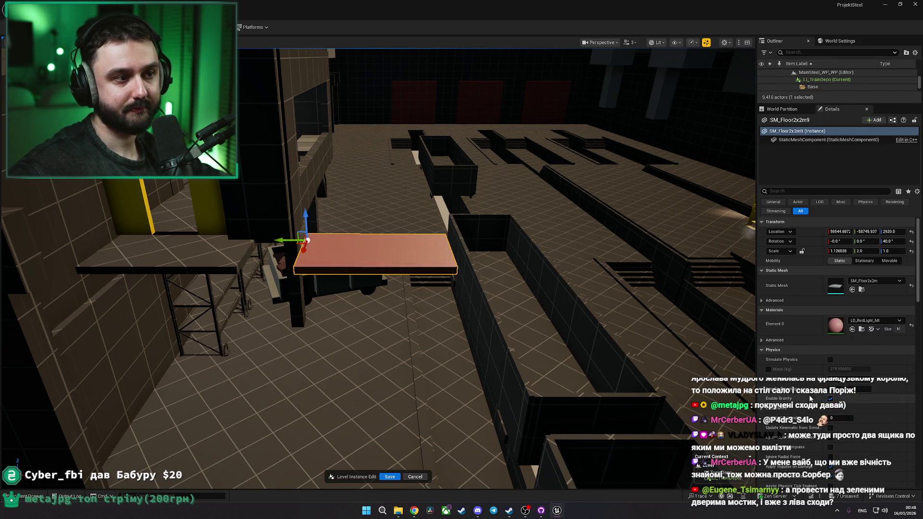
- Scale the red slab into a thick box and move it onto the floor beside the cart
mouse_move(277, 238)
mouse_down()
mouse_move(312, 239)
mouse_move(283, 240)
mouse_move(306, 200)
mouse_up()
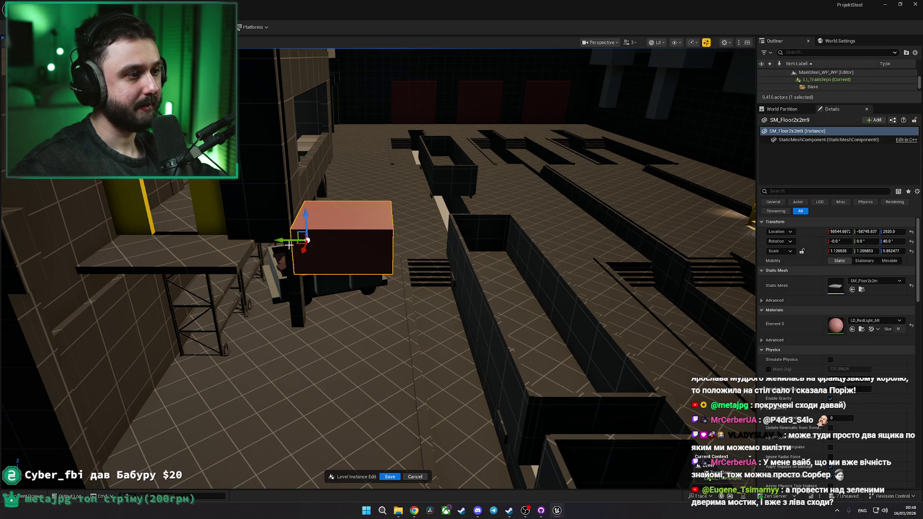
mouse_move(289, 245)
mouse_down()
mouse_move(373, 188)
mouse_move(388, 312)
mouse_move(391, 286)
mouse_move(368, 312)
mouse_up()
key(e)
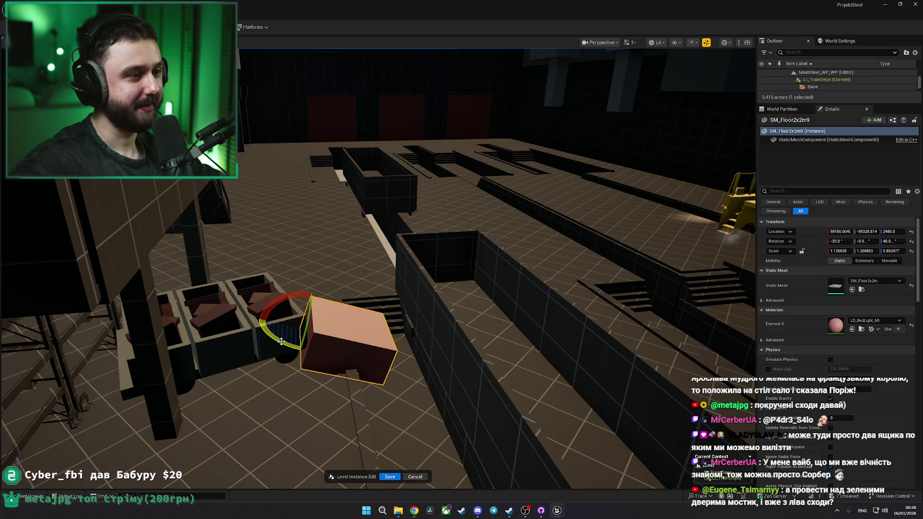
- Rotate the red box into a tilted crate pose resting on the floor
drag(281, 341, 281, 341)
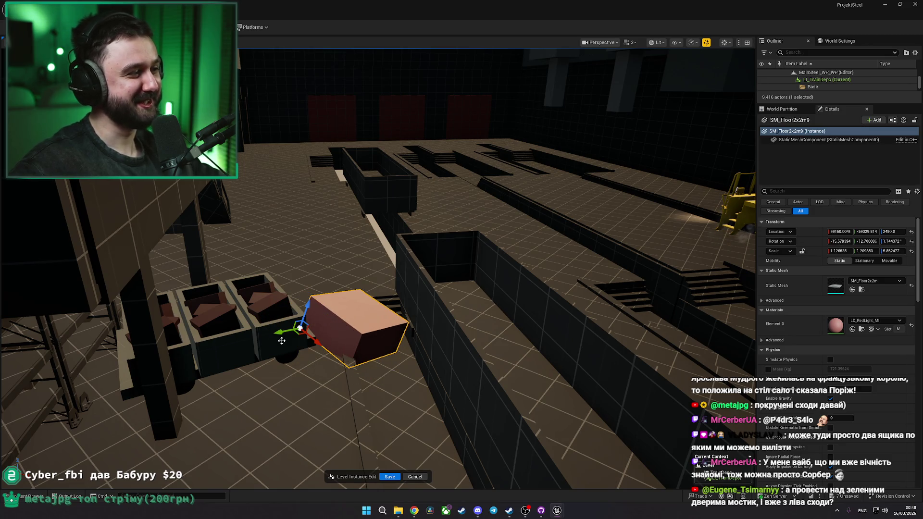
mouse_move(296, 333)
mouse_down()
mouse_move(311, 327)
mouse_move(308, 308)
mouse_up()
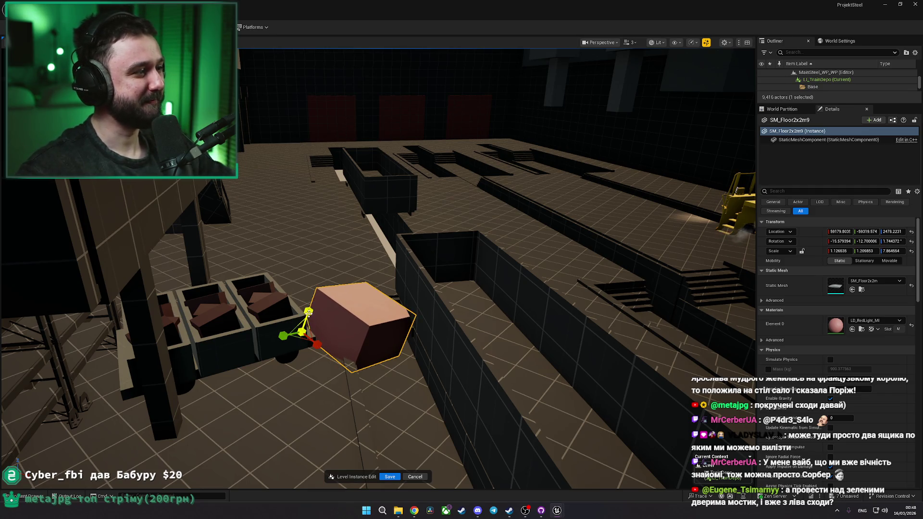
drag(294, 348, 312, 340)
key(w)
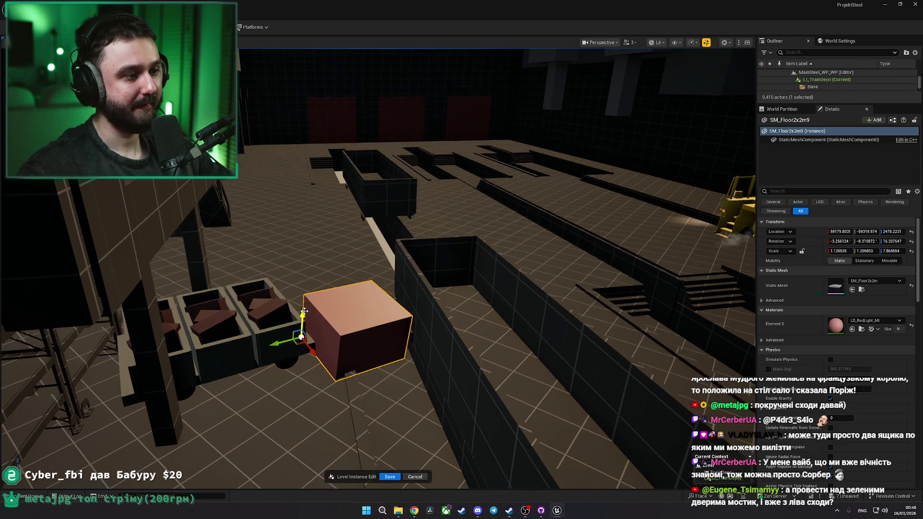
key(Escape)
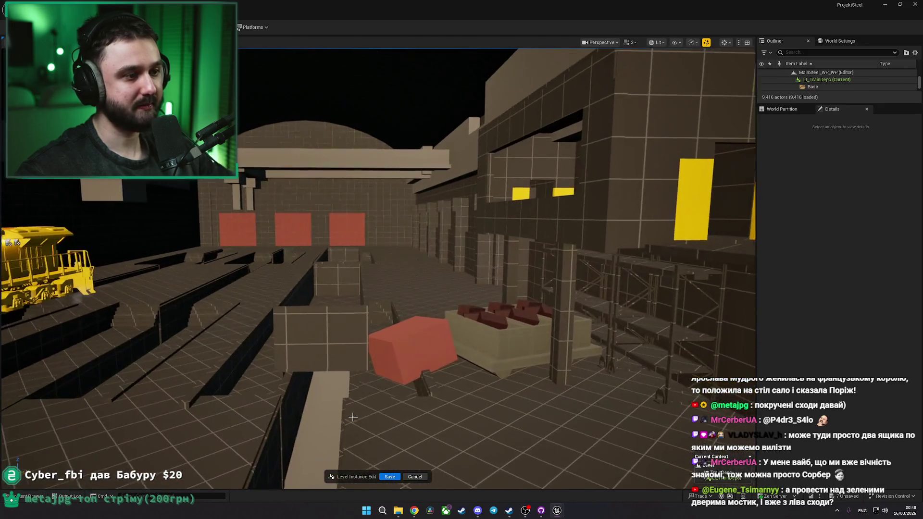
click(429, 343)
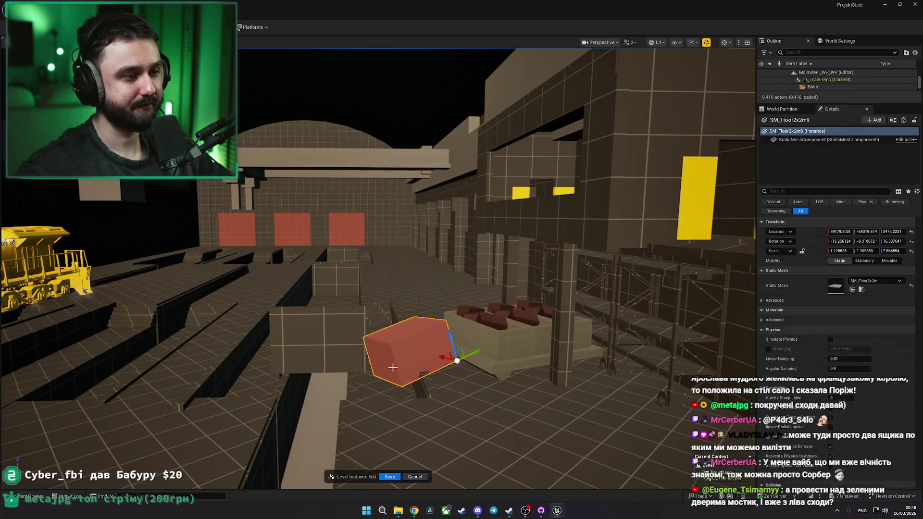